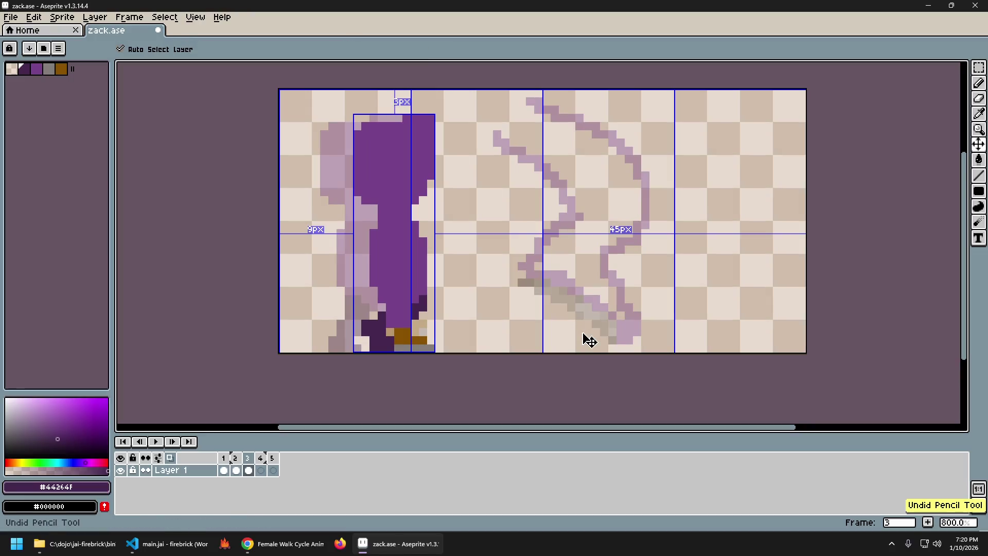
Erase and repaint the feet on frame 3, flipping to frame 2 to check the pose carries over.
key(e)
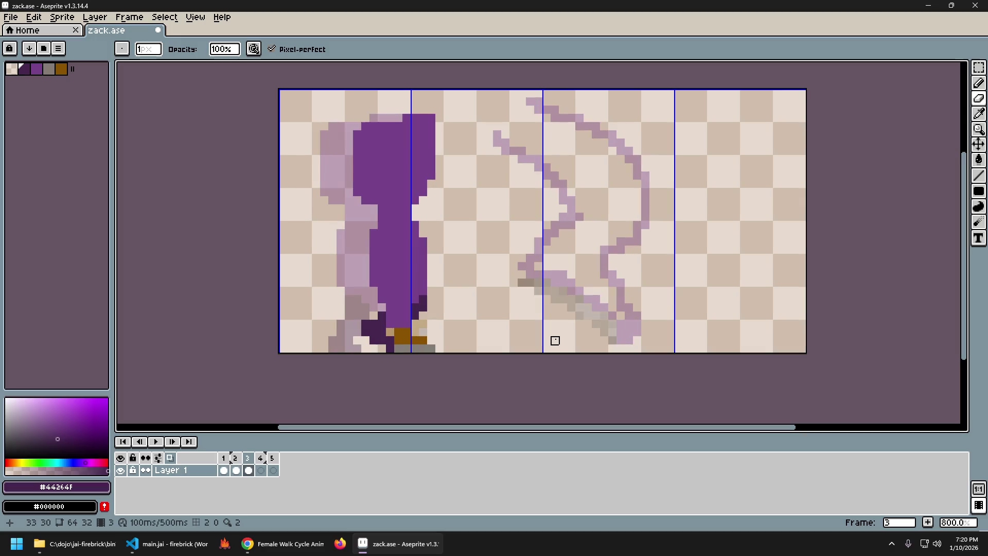
key(b)
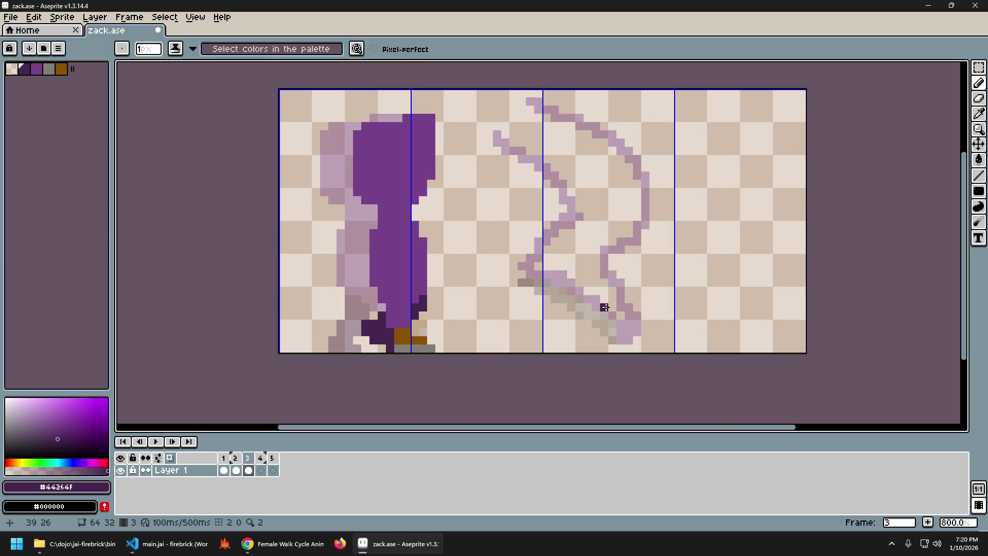
key(Left)
key(Right)
key(Left)
key(Right)
key(Left)
key(Right)
key(Left)
key(Right)
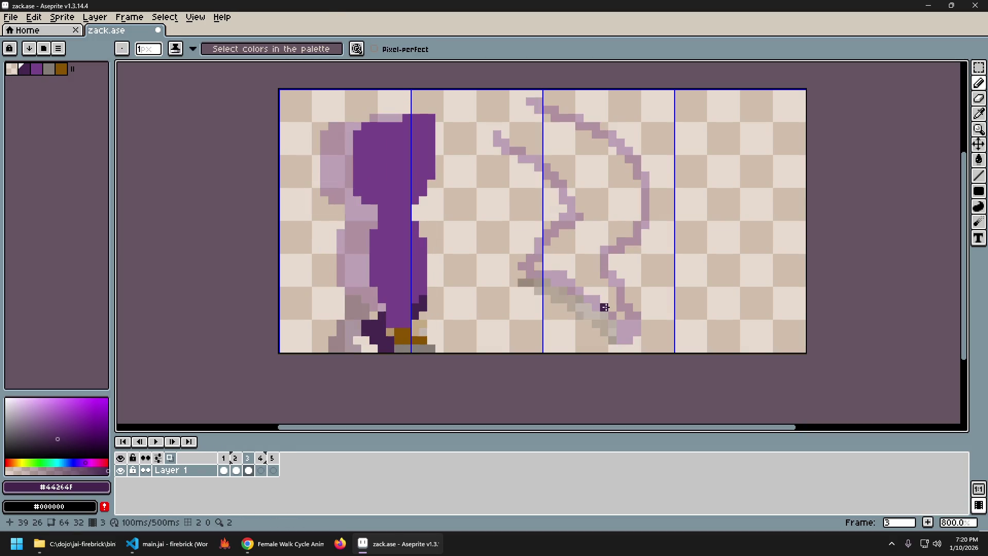
key(Left)
key(Right)
key(Left)
key(Right)
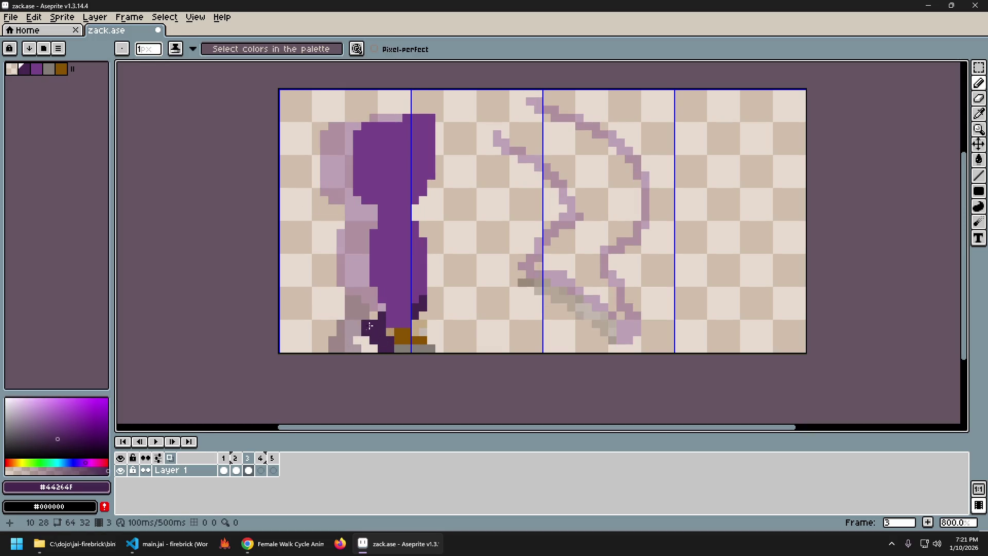
key(Left)
key(Right)
key(Left)
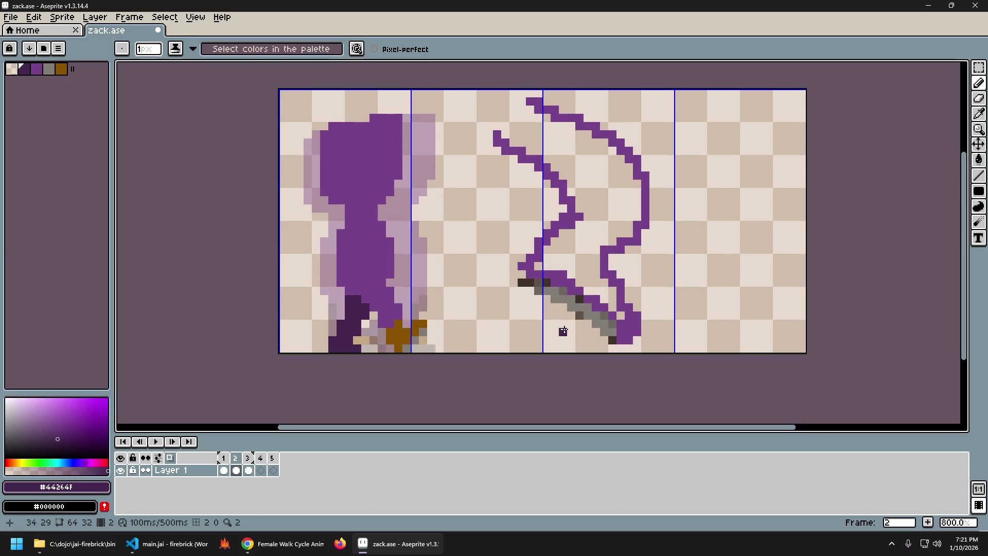
key(Right)
Try a dark foot pixel on frame 3, compare with frame 2, undo it and place another.
click(514, 307)
key(Left)
key(Right)
key(Left)
key(Right)
key(Left)
key(Right)
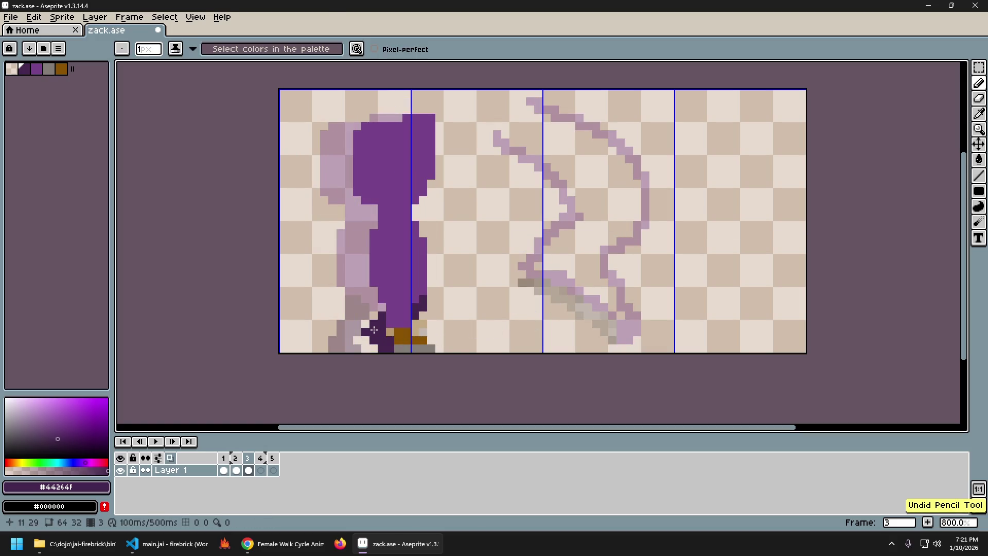
key(ctrl+z)
click(577, 294)
key(Left)
key(Right)
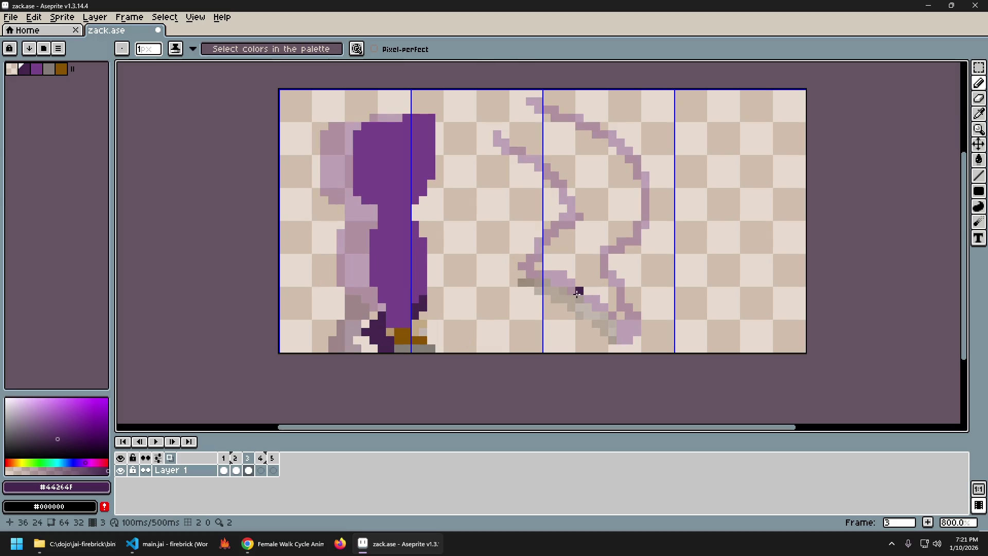
Undo a stray eraser stroke, pencil another foot pixel, then undo it after comparing frames.
key(b)
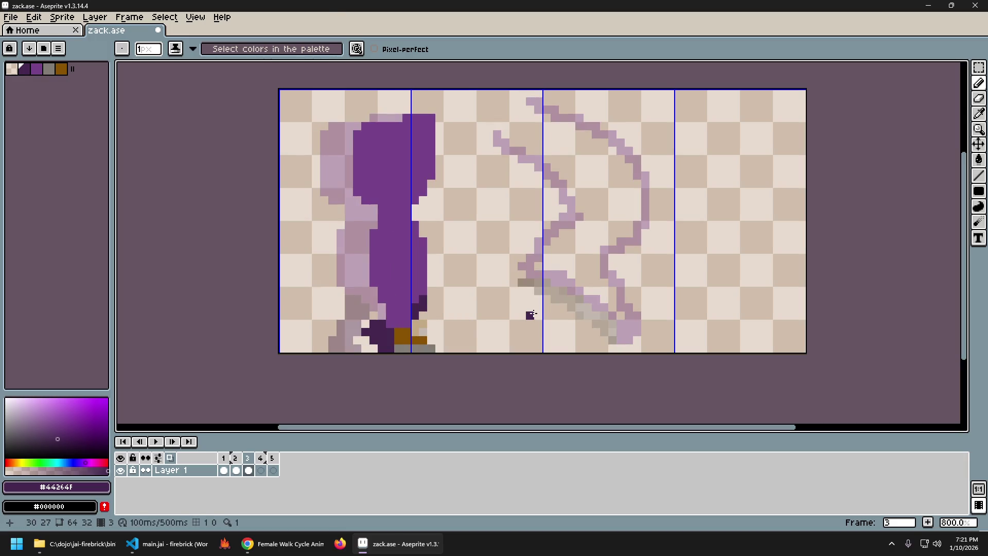
key(v)
key(ctrl+z)
key(b)
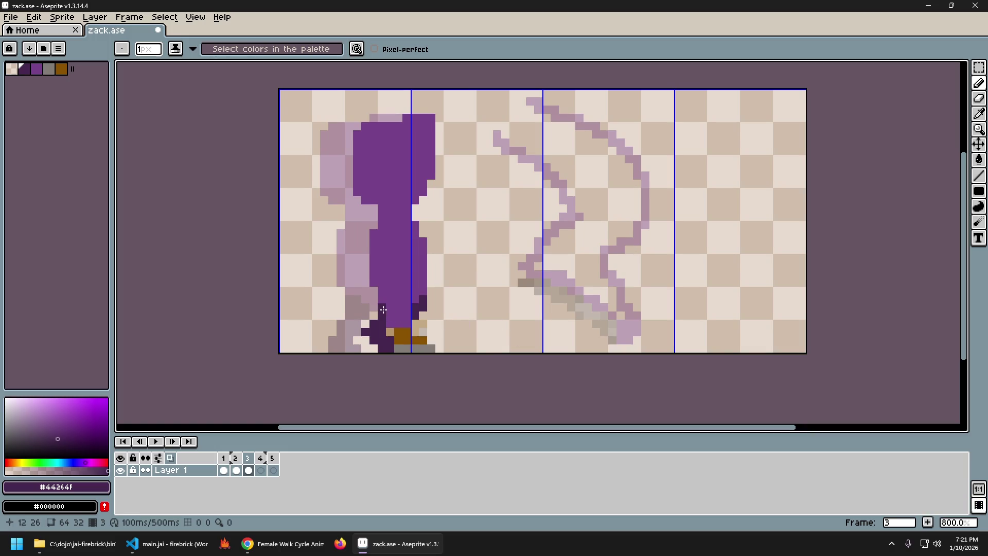
click(360, 325)
key(Right)
key(Left)
key(ctrl+z)
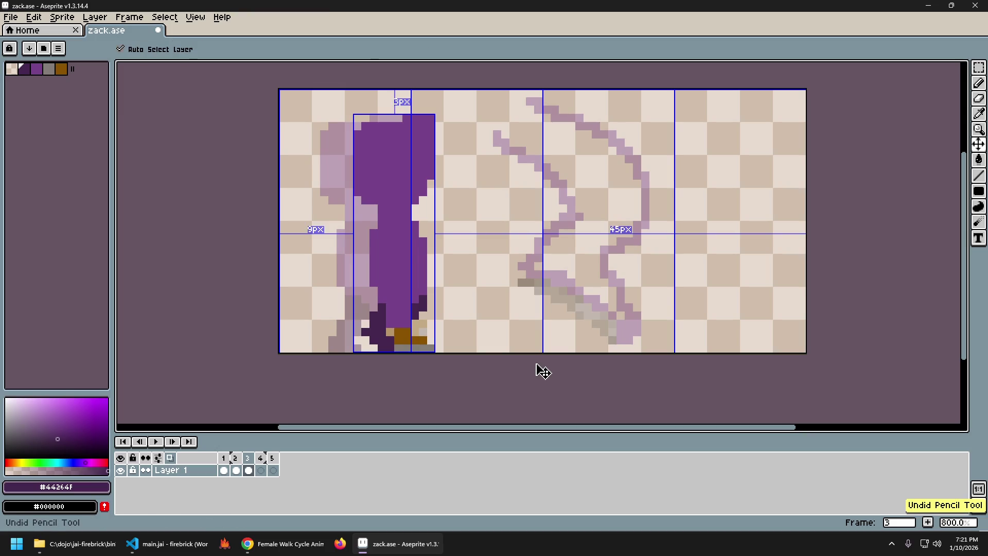
key(Left)
key(Right)
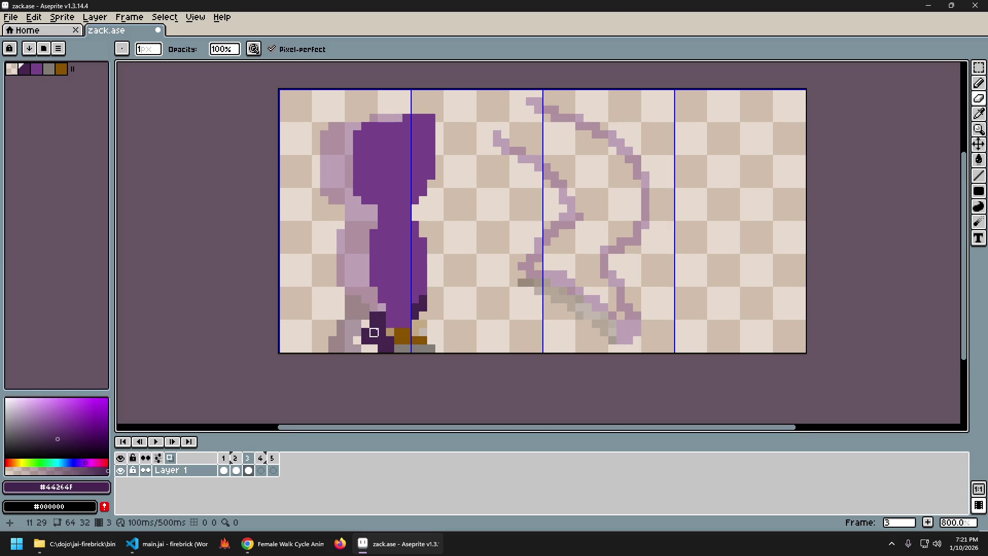
Erase and redraw foot pixels on frame 3, flipping to frame 2, then undo the last eraser stroke.
key(e)
key(Left)
key(Right)
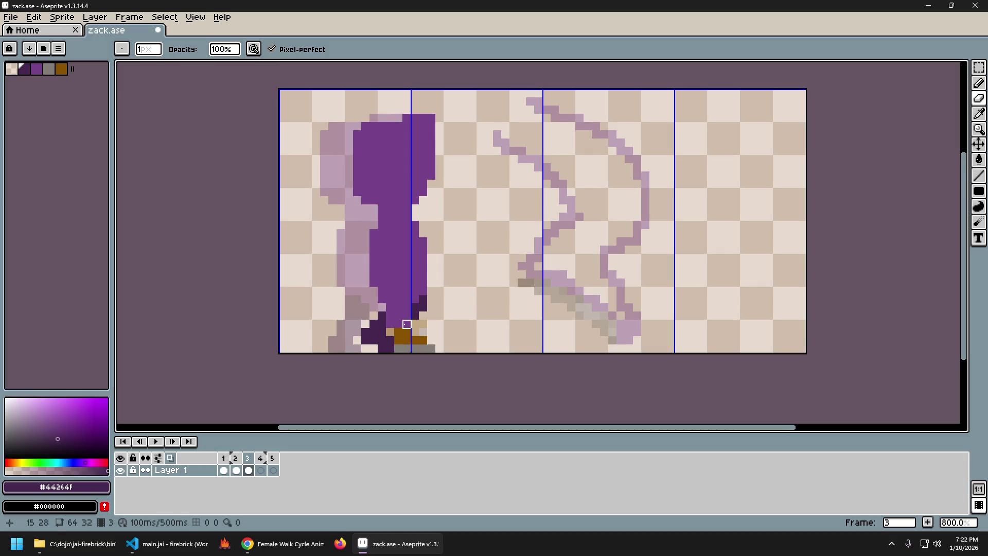
key(b)
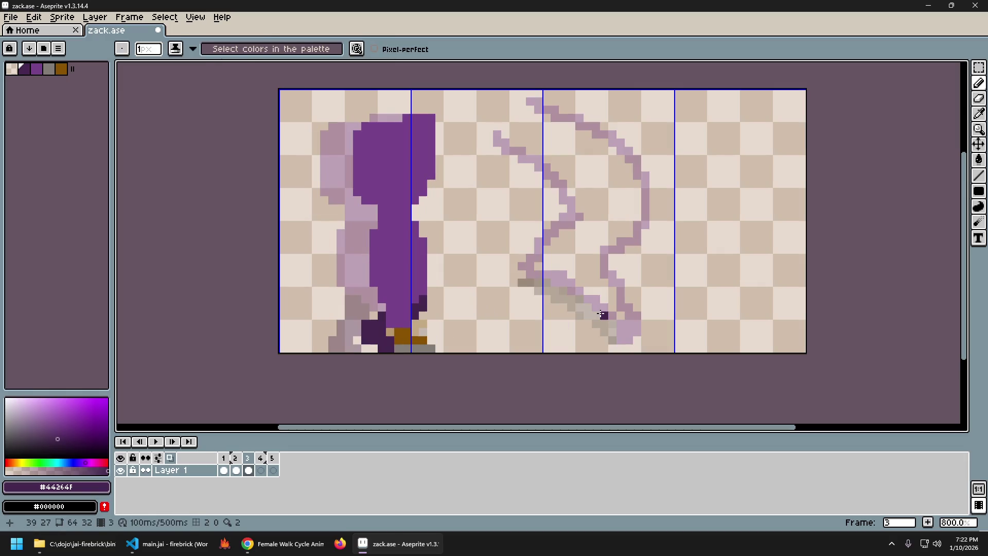
key(e)
key(Left)
key(Right)
key(Left)
key(Right)
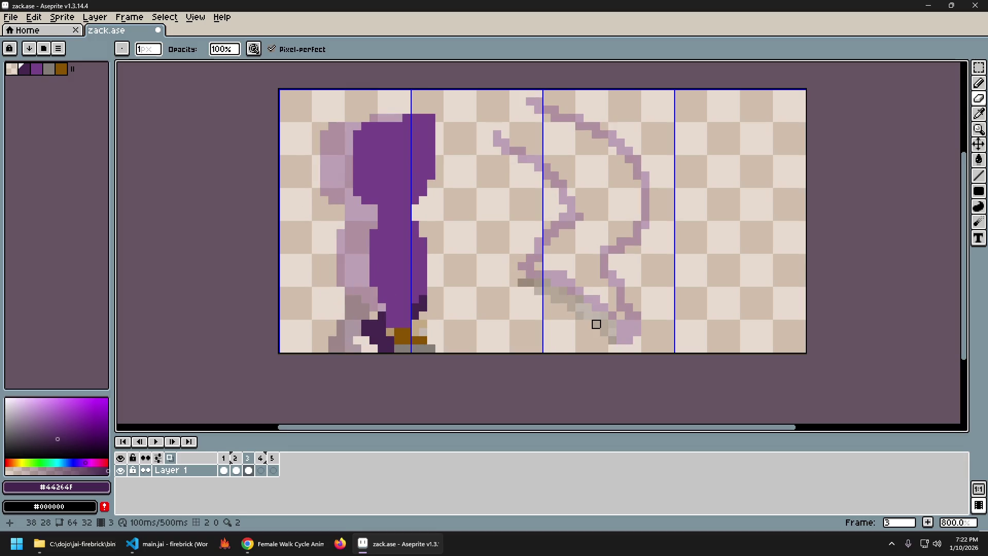
key(Left)
key(Right)
key(Left)
key(Right)
key(v)
key(ctrl+z)
key(ctrl+z)
key(ctrl+z)
Undo and redo the foot strokes to compare versions, keep the pencil version and play the animation.
key(ctrl+z)
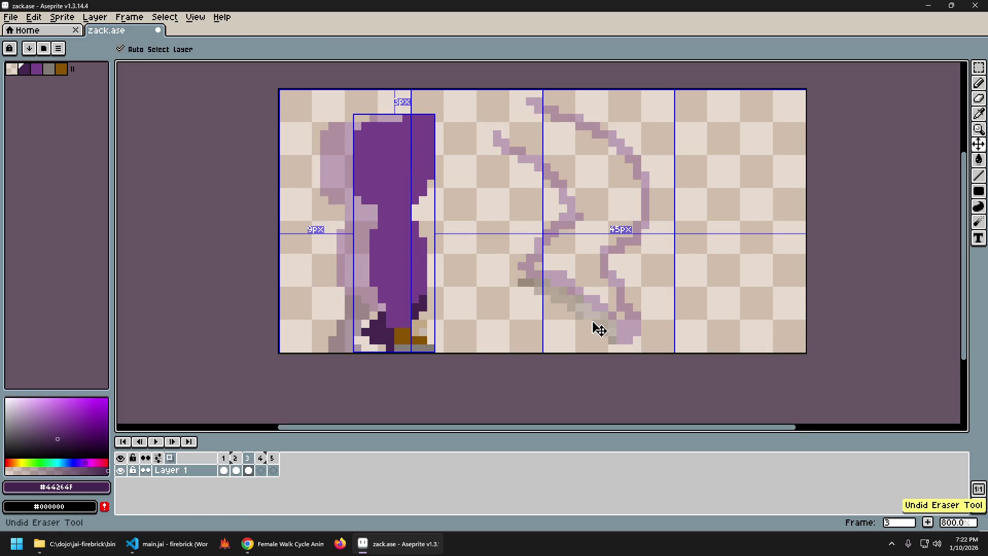
key(e)
key(ctrl+y)
key(ctrl+z)
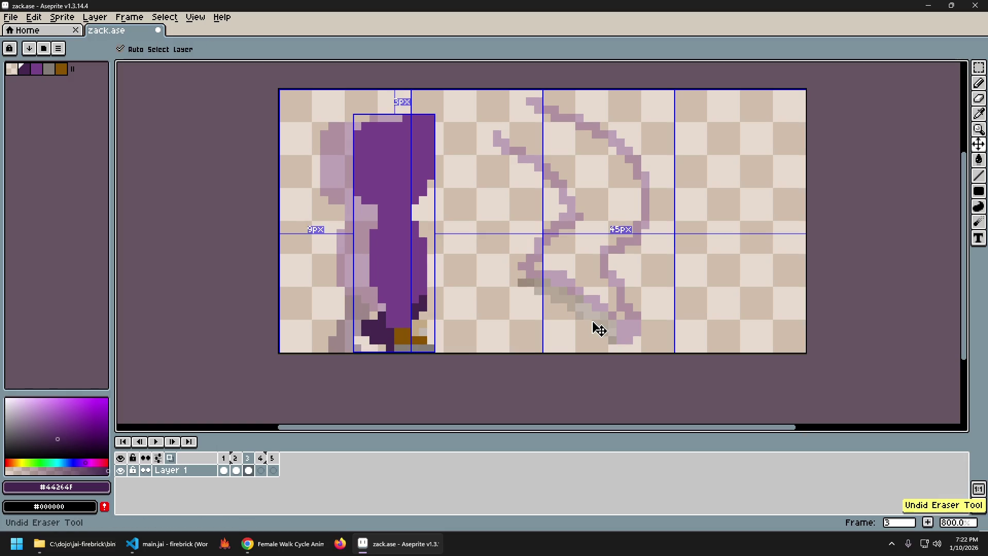
key(ctrl+z)
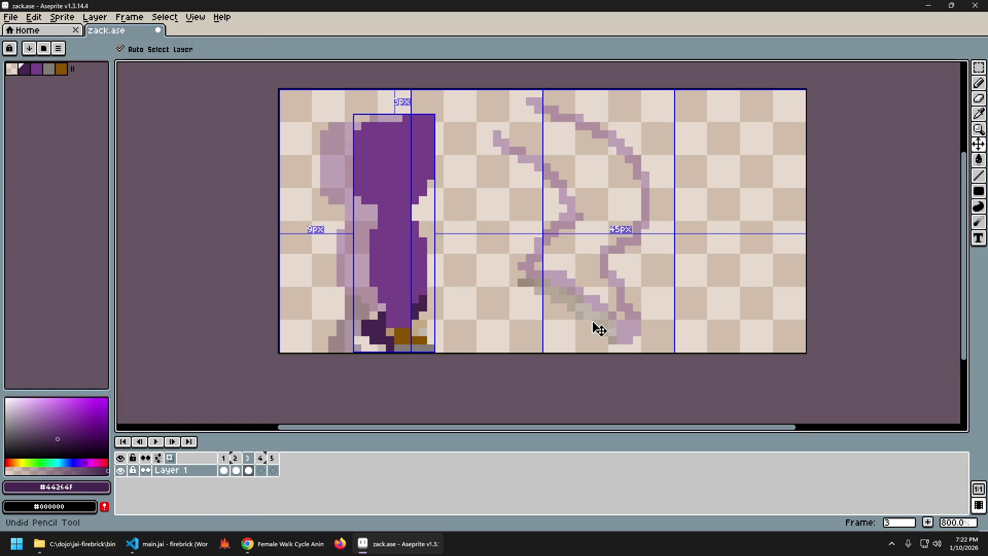
key(ctrl+y)
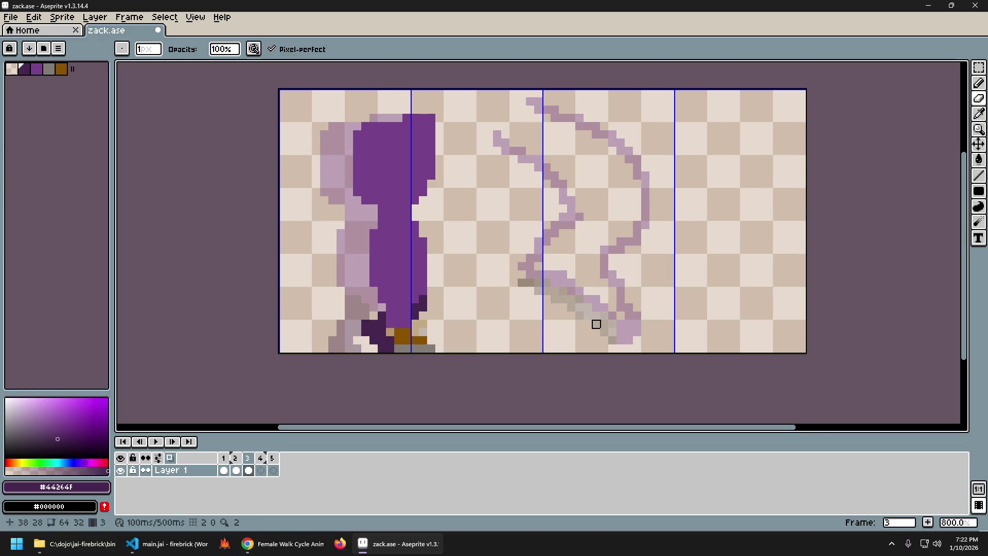
key(ctrl+z)
key(ctrl+z)
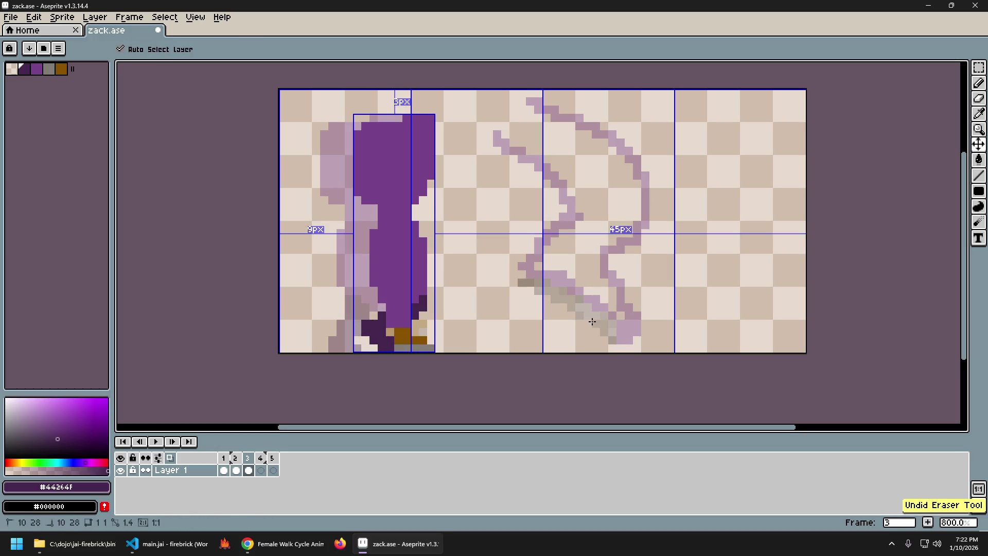
key(ctrl+y)
key(ctrl+z)
key(ctrl+z)
key(ctrl+y)
key(ctrl+y)
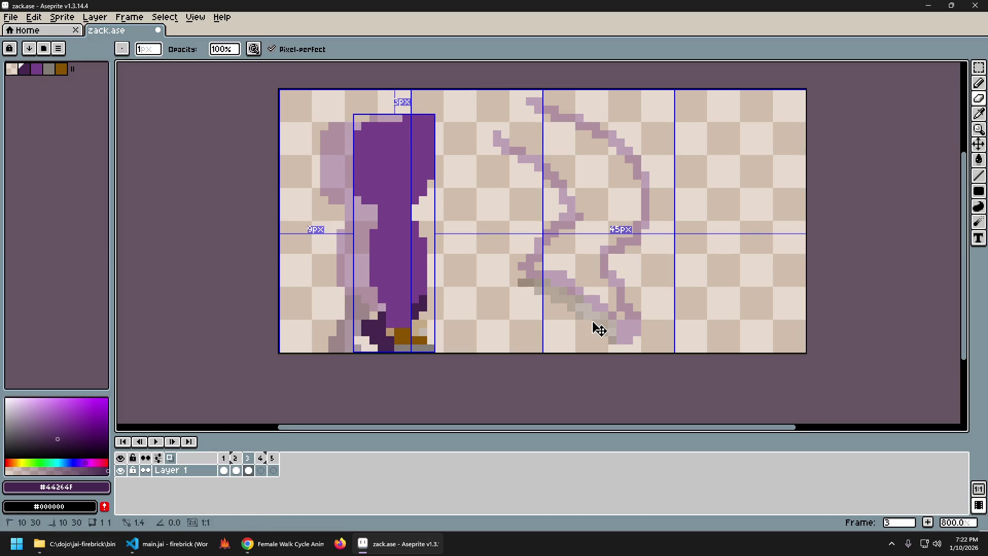
key(ctrl+z)
key(ctrl+z)
key(ctrl+y)
key(ctrl+z)
key(ctrl+y)
key(ctrl+y)
key(ctrl+y)
key(ctrl+y)
key(Return)
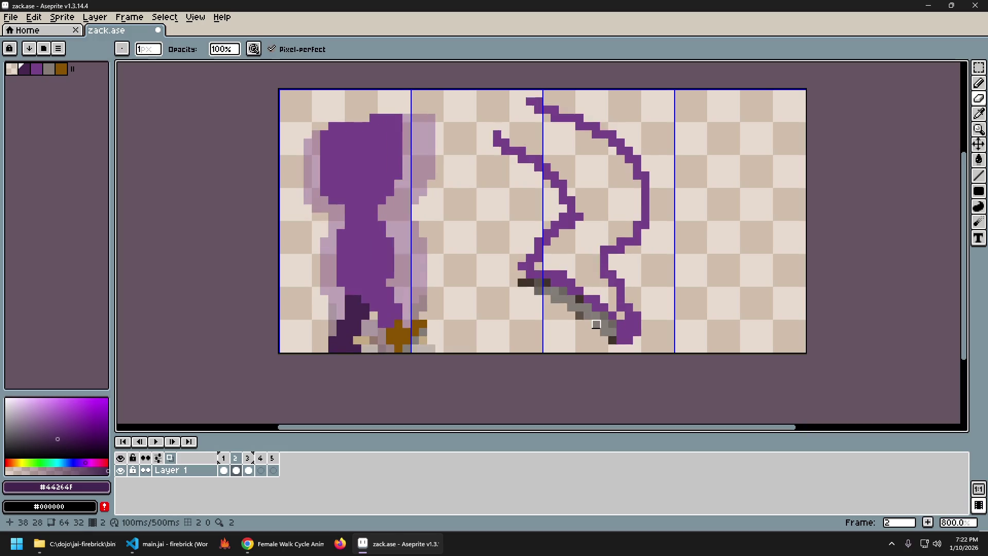
key(Return)
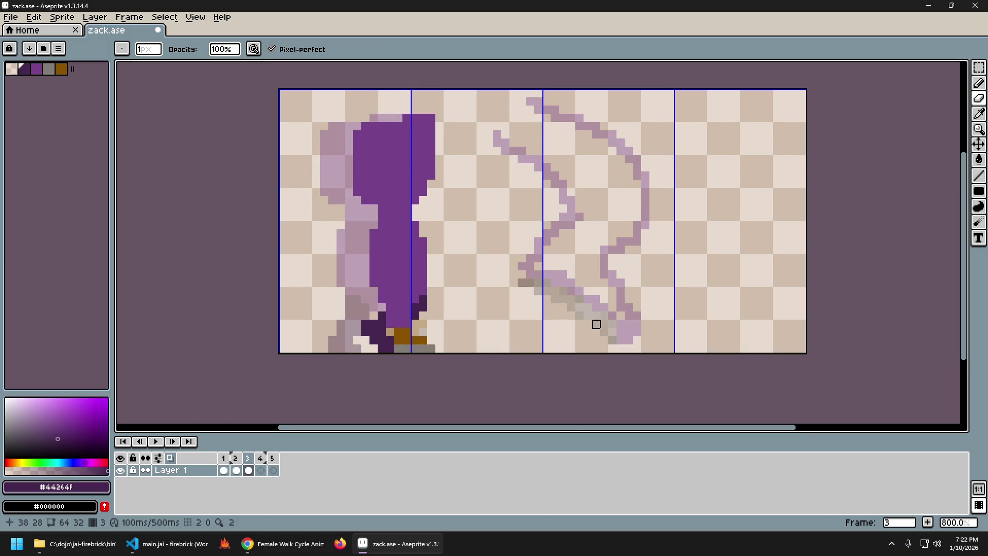
key(Left)
key(Right)
key(Left)
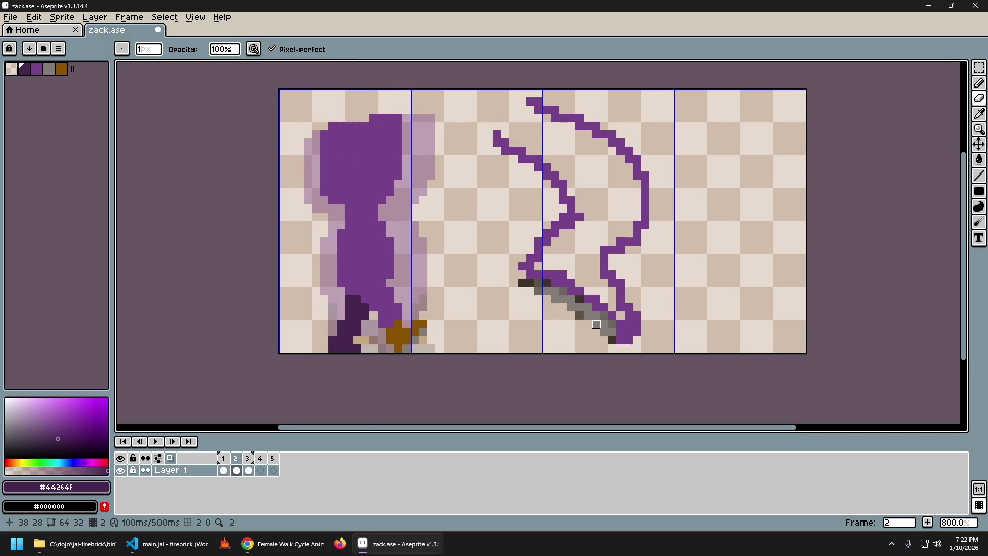
key(Left)
key(Right)
key(Left)
key(Right)
key(Right)
key(Left)
key(Right)
key(Right)
key(Left)
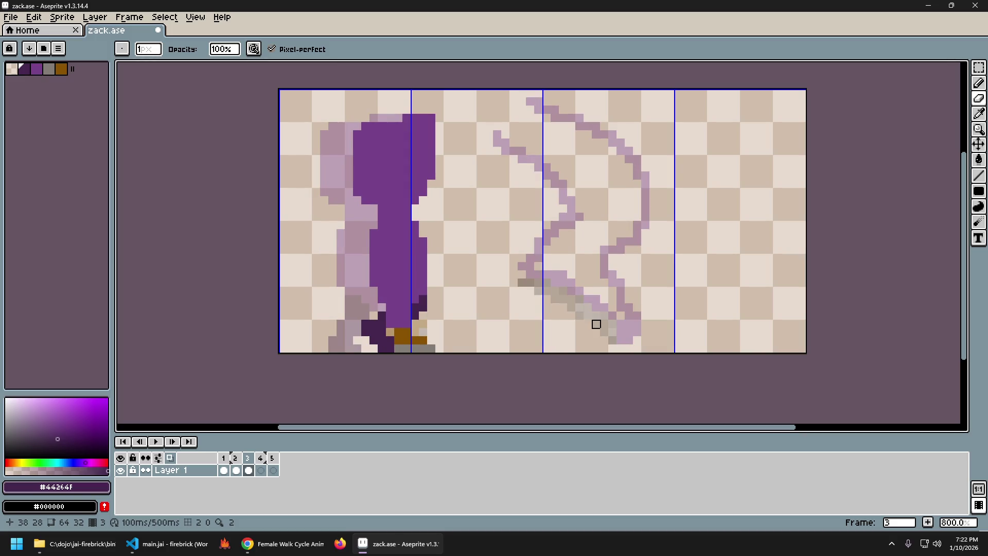
key(Right)
key(Left)
key(Left)
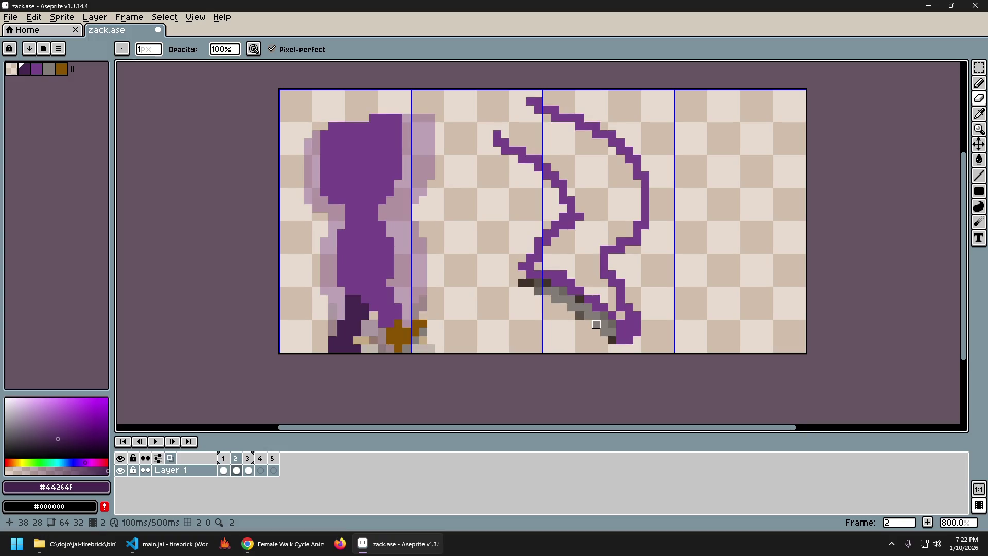
key(Right)
key(Left)
key(Right)
key(Left)
key(Right)
key(Left)
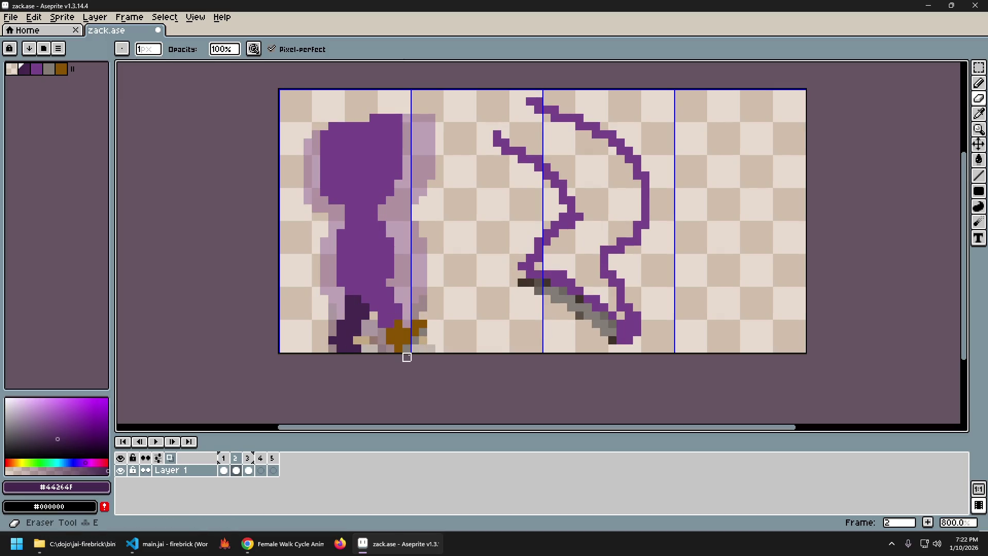
key(Left)
key(Right)
key(Left)
key(Right)
key(b)
key(Left)
key(Right)
key(Left)
key(Right)
key(Left)
key(Right)
key(Left)
key(Right)
key(Left)
key(Right)
key(Left)
key(Right)
key(Left)
key(Right)
key(Left)
key(Right)
key(Right)
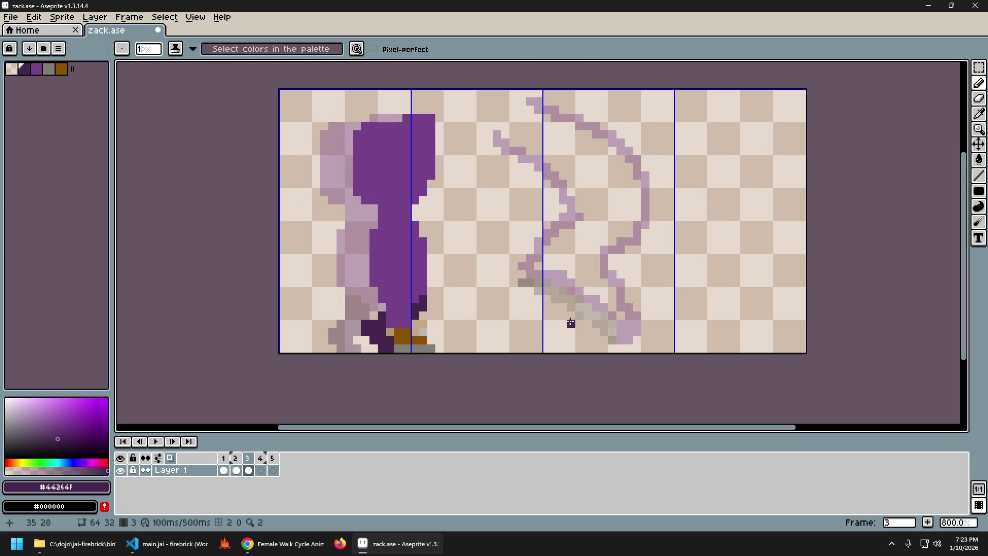
key(Left)
key(Left)
key(Right)
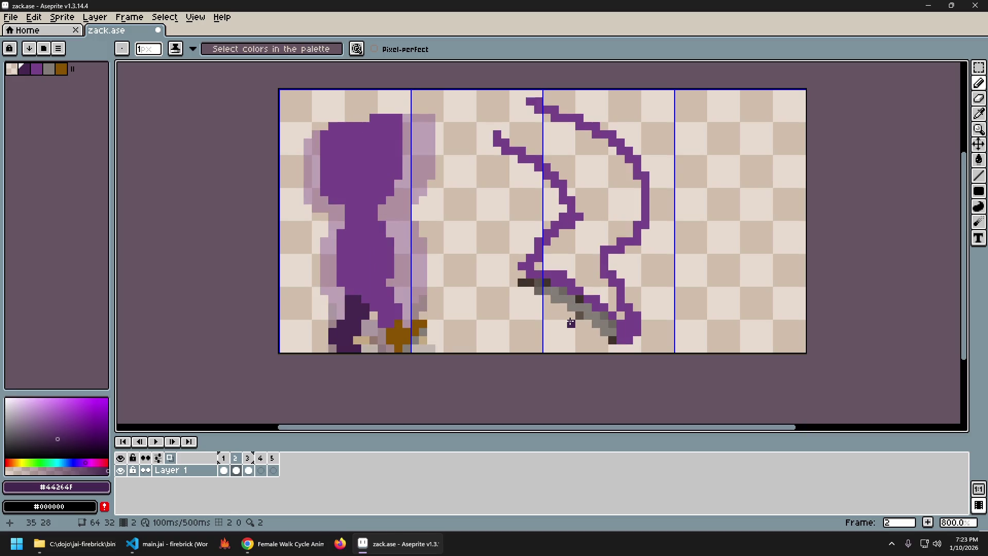
key(Left)
key(Right)
key(Left)
key(Right)
key(Left)
key(Right)
key(Left)
key(Right)
key(Right)
key(m)
Deselect the head area and flip between frames 1 and 2 to compare the figure's pose.
drag(330, 91, 465, 228)
key(ctrl+d)
key(Left)
key(Left)
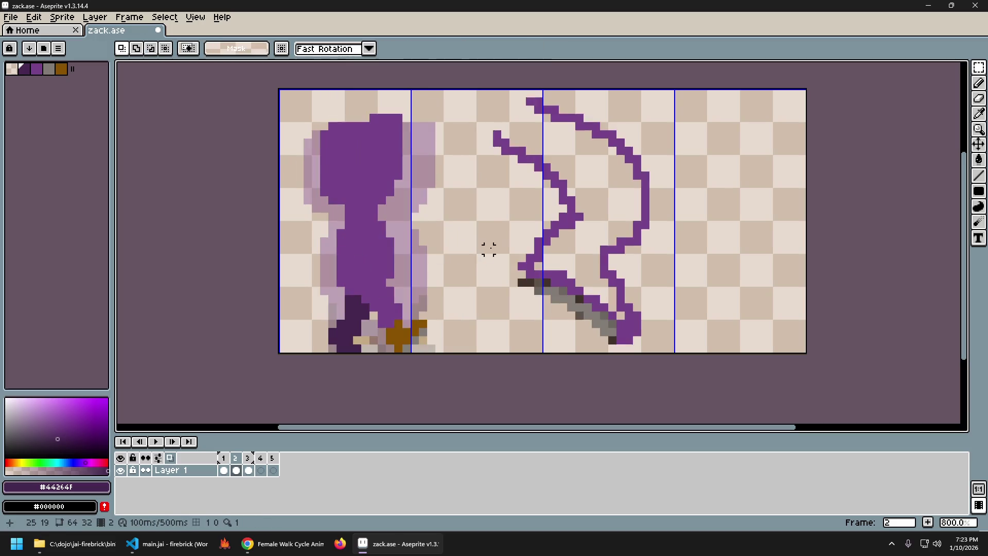
key(Right)
key(Left)
key(Right)
key(Left)
key(Right)
key(Left)
key(Right)
key(Left)
key(Right)
key(Left)
key(Right)
key(Right)
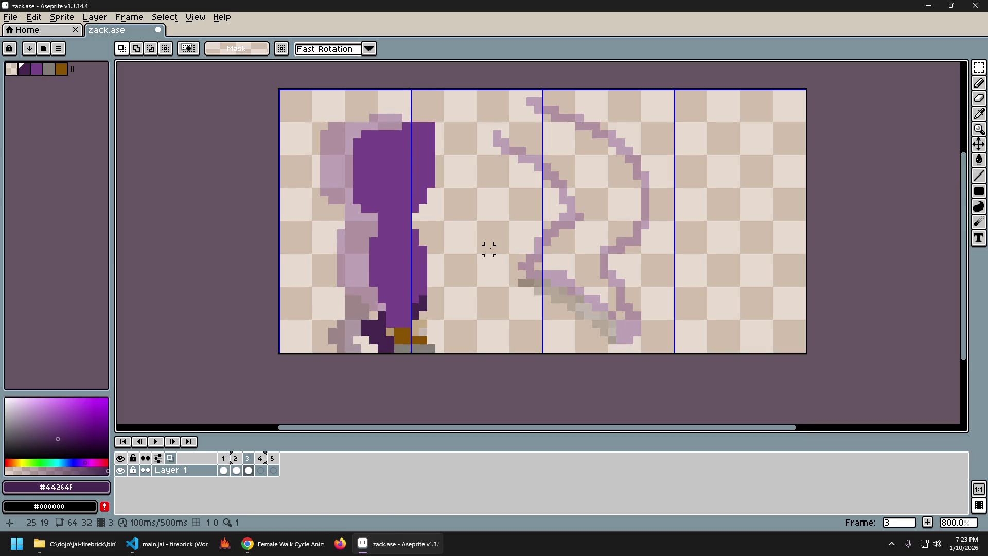
key(Left)
key(Right)
key(Left)
key(Right)
key(Left)
key(Right)
key(Left)
Flip between frames 2 and 3 to compare the feet, ending back on frame 2.
key(Right)
key(Left)
key(Right)
key(Left)
key(Right)
key(Left)
key(Right)
key(Left)
key(Right)
key(Left)
key(Right)
key(Left)
key(Right)
key(Left)
key(Right)
key(Left)
key(Right)
key(Left)
key(Right)
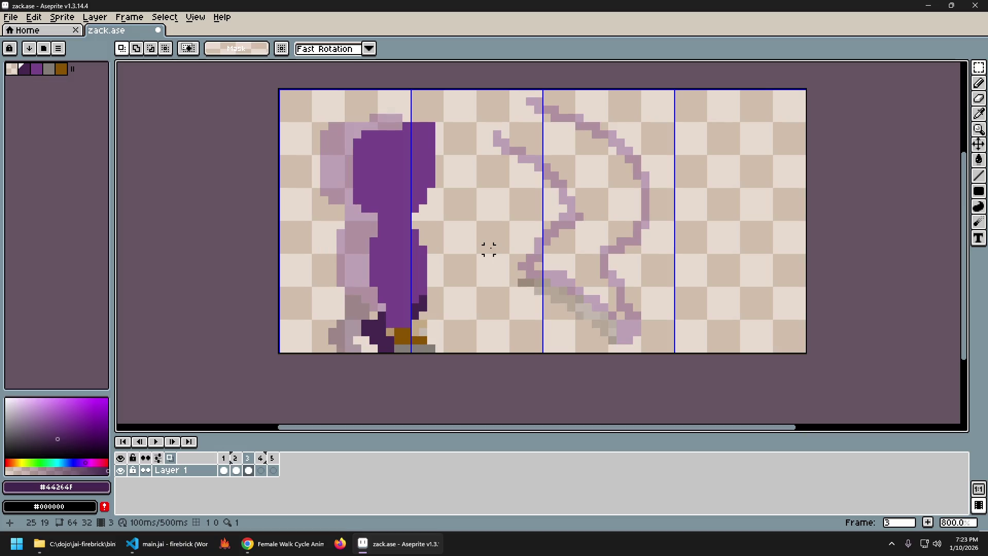
key(Left)
key(Right)
key(Left)
key(Right)
key(Left)
key(Right)
key(Left)
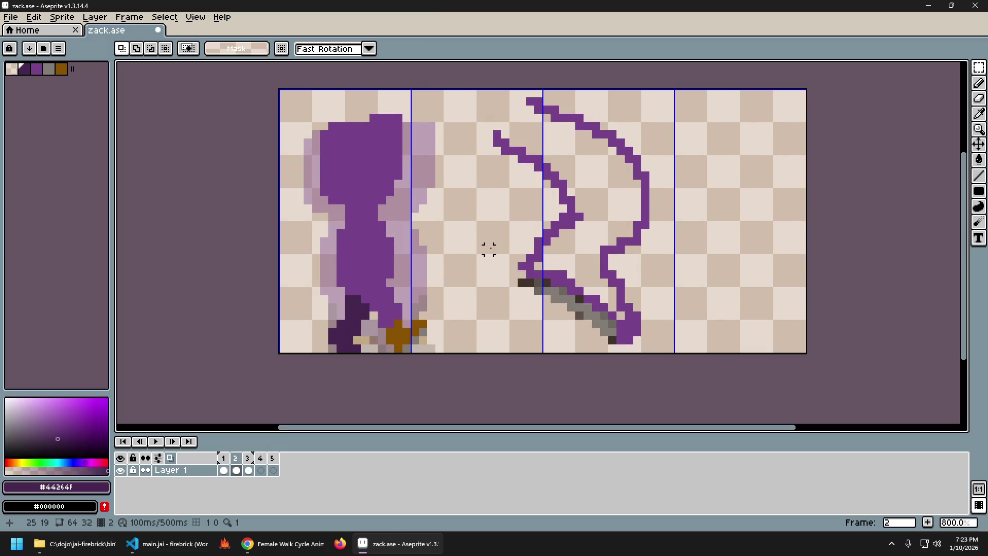
With the Pencil, narrow the back foot in frame 2, flipping against frames 1 and 3 to compare.
key(b)
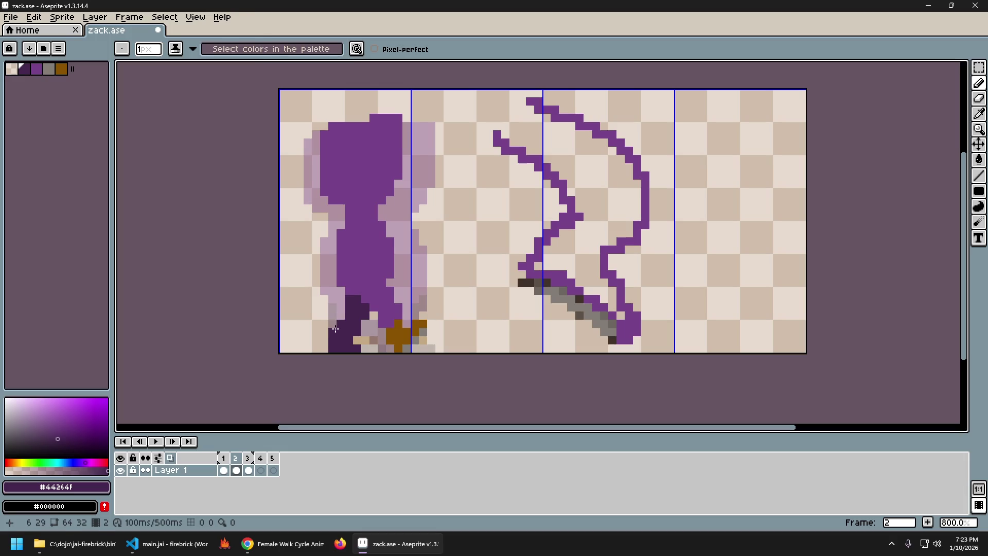
key(Right)
key(Left)
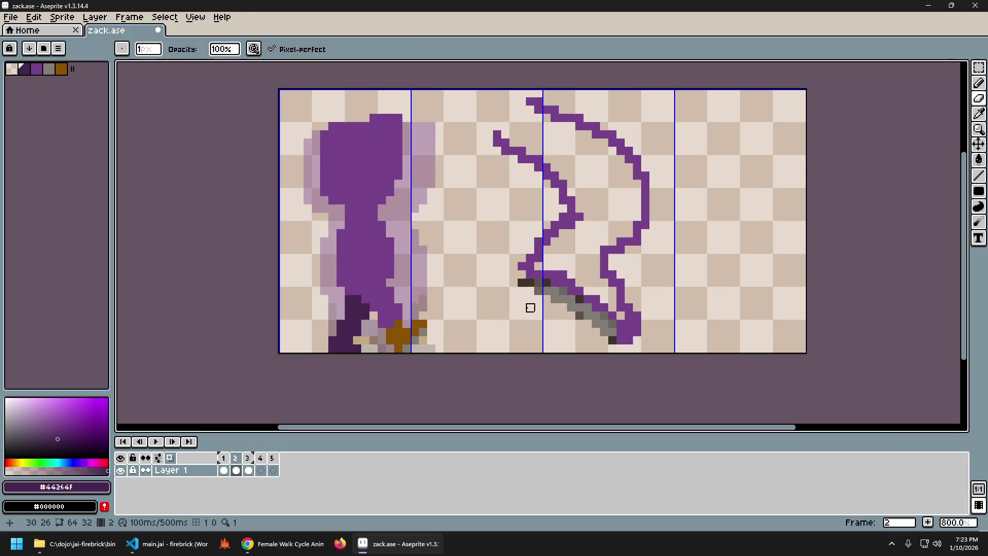
key(Right)
key(Right)
key(Left)
key(Left)
key(Right)
key(Left)
key(Right)
key(Left)
key(Right)
key(Left)
key(Right)
key(Left)
key(Right)
key(Left)
key(Right)
key(Left)
key(Right)
key(Left)
key(Right)
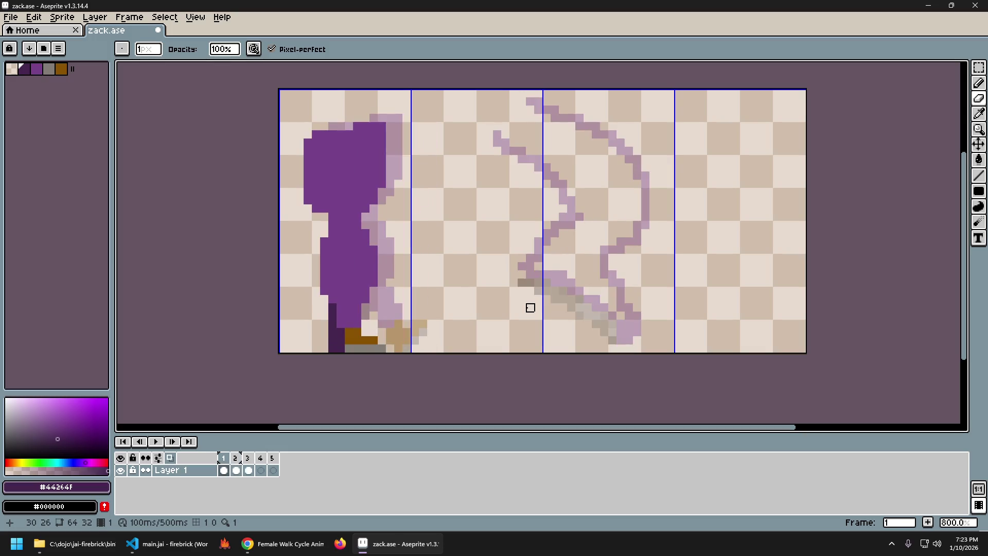
key(Left)
key(Right)
key(Left)
key(Right)
key(Left)
key(Right)
key(Left)
key(Right)
key(Left)
key(Left)
key(Right)
key(Left)
key(Right)
key(Left)
key(Right)
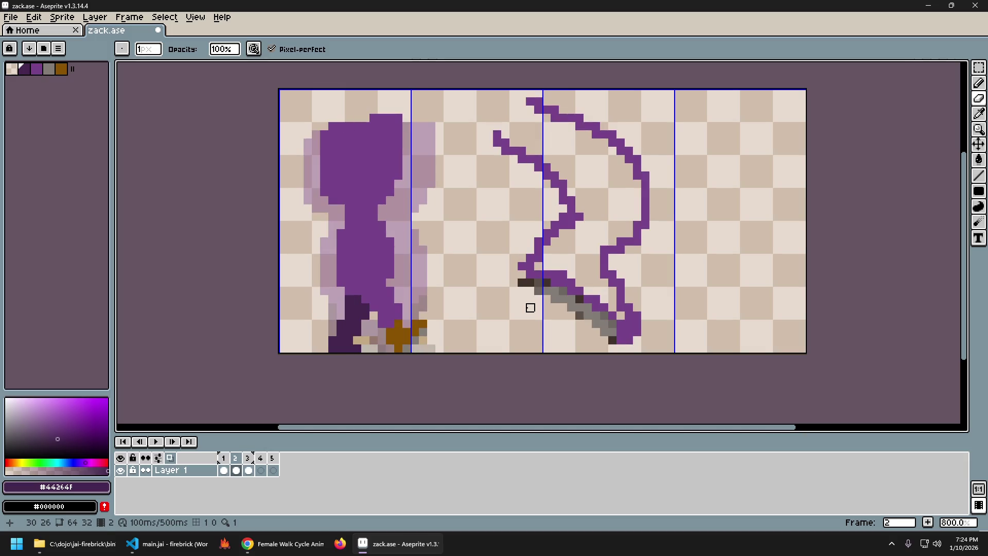
Sample the dark purple from the canvas and refine the foot, checking frame 2 against frame 1.
key(alt)
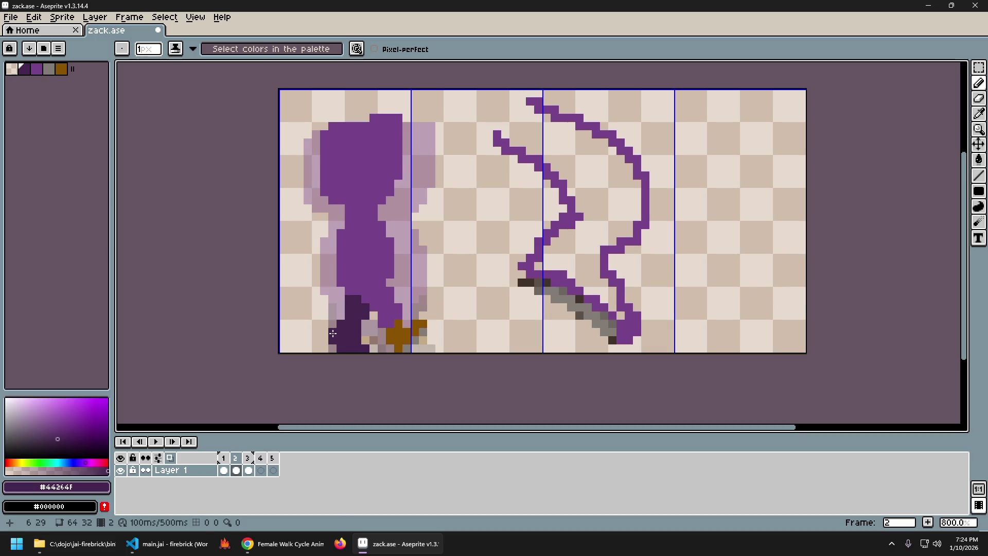
key(Left)
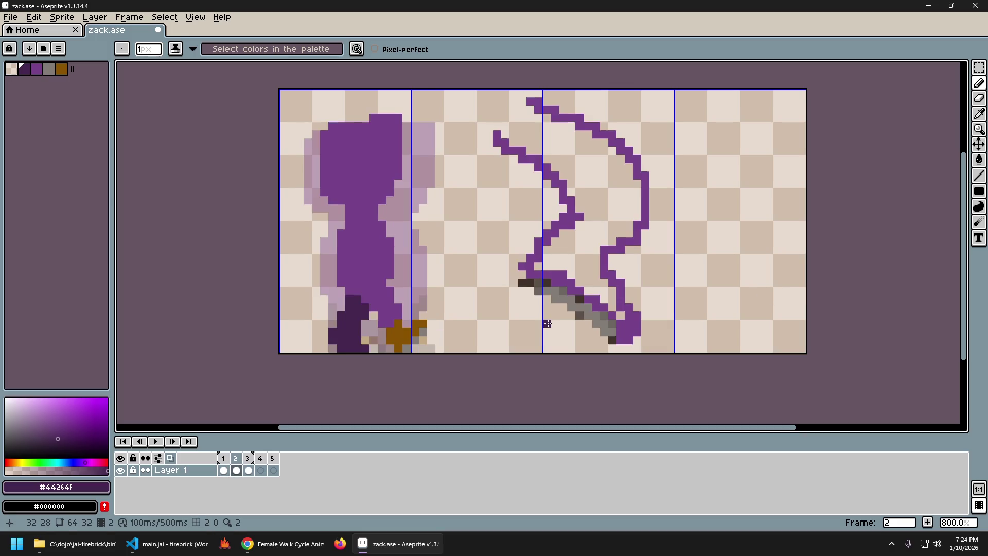
key(Right)
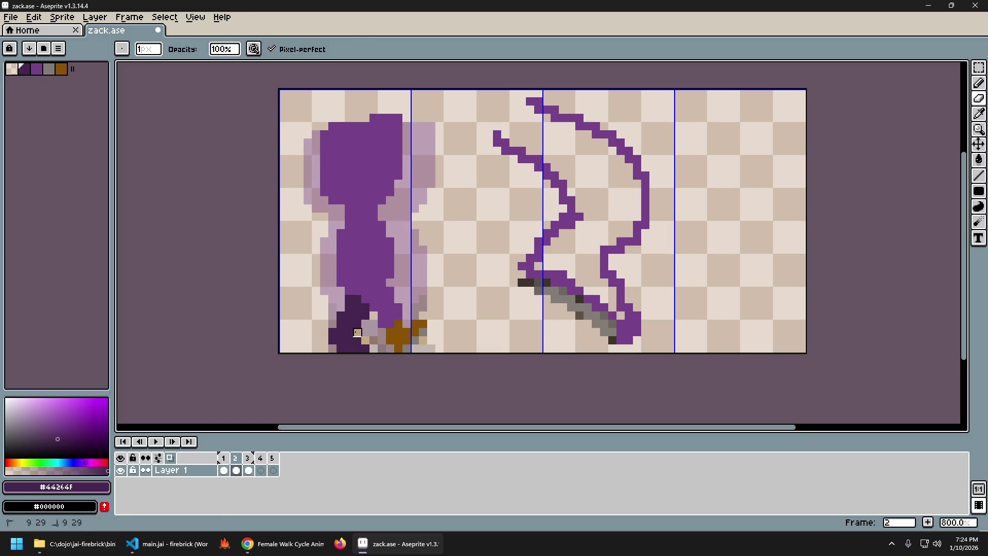
key(Left)
key(Right)
key(Left)
key(Right)
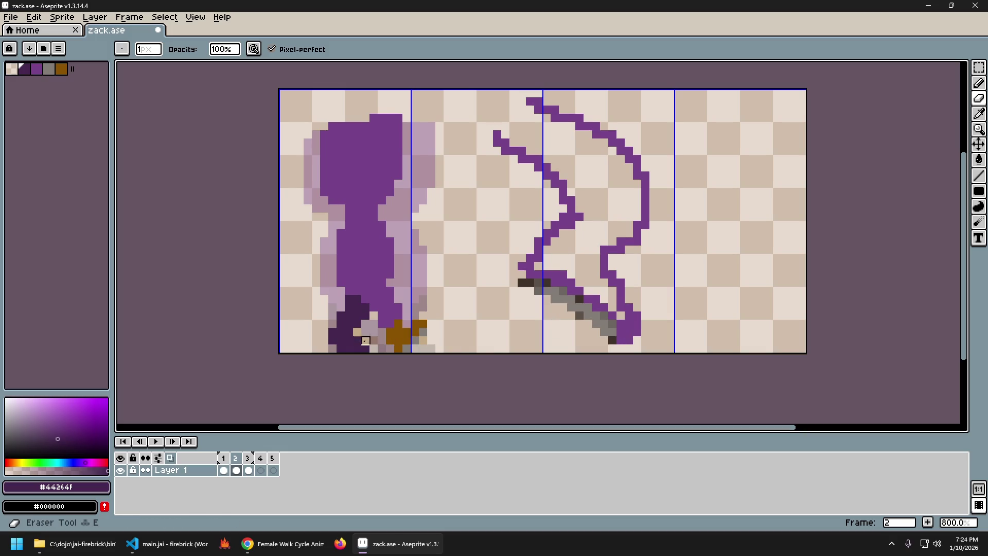
key(Left)
key(Right)
key(Left)
key(Right)
key(Left)
key(Right)
key(Left)
key(Right)
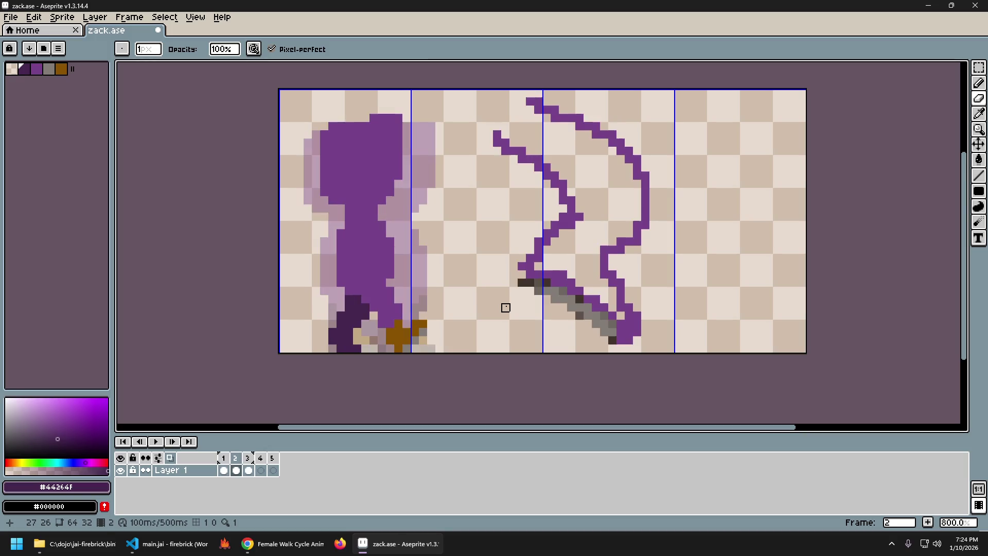
key(Left)
key(Right)
key(Left)
key(Right)
key(Left)
On frame 2, pick the brown foot colour from the figure into the Pencil.
key(Right)
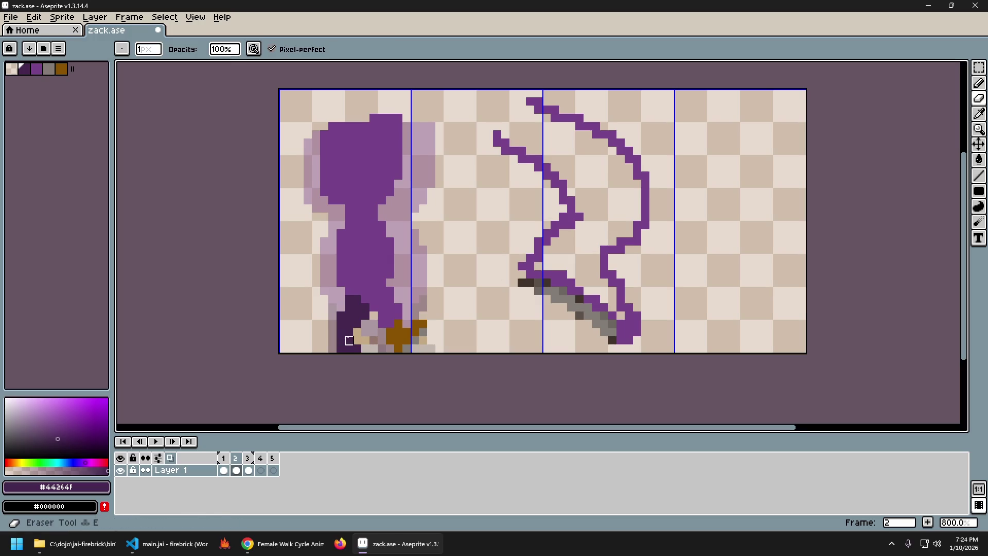
key(b)
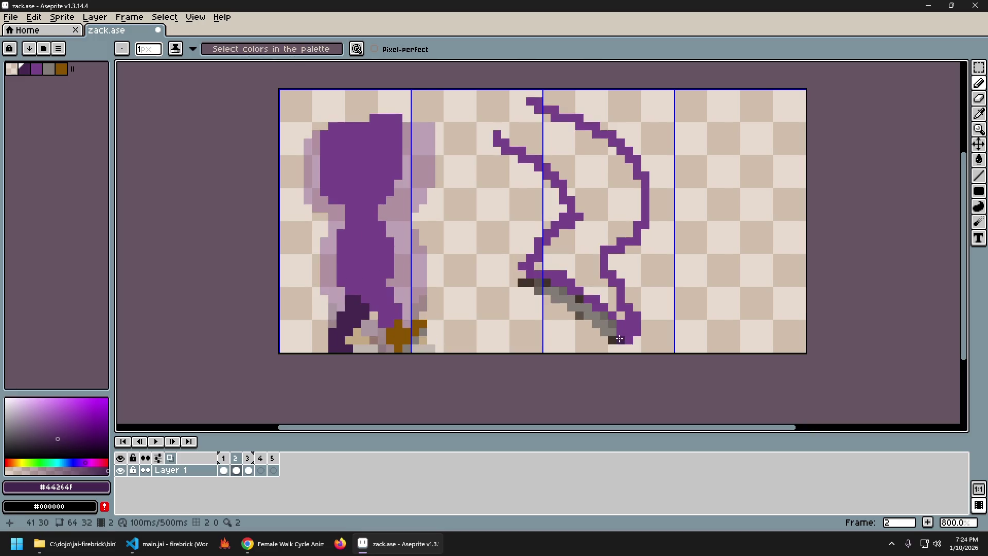
key(b)
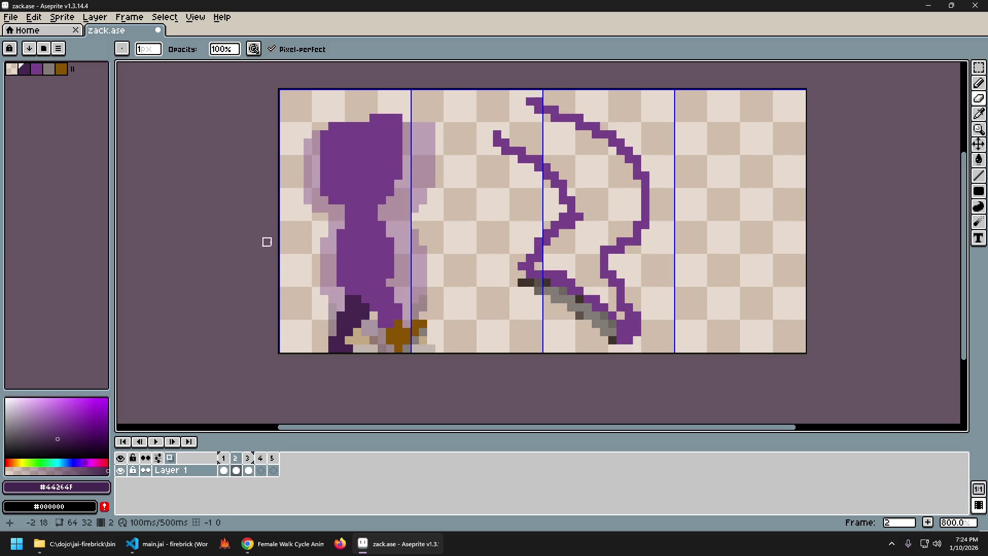
alt+click(331, 345)
key(e)
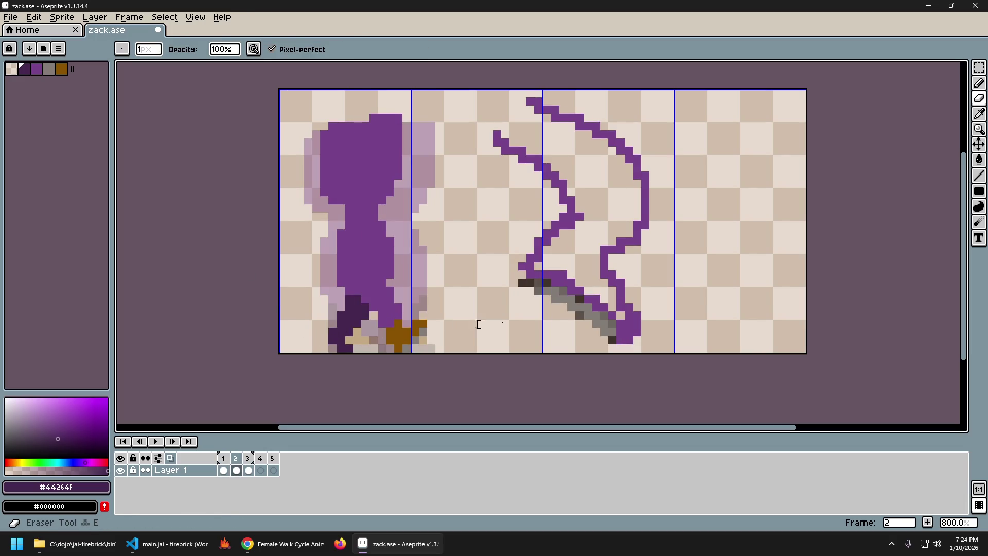
Compare frames 1 and 2, then erase the stray dark purple pixel from frame 1's back foot.
key(Left)
key(Right)
key(Left)
key(Right)
key(Left)
key(Right)
key(Left)
key(Right)
key(Left)
key(Right)
key(Left)
key(Right)
key(Left)
key(Right)
key(Left)
key(Right)
key(Left)
key(Right)
key(Left)
key(Right)
key(Left)
key(Right)
key(Left)
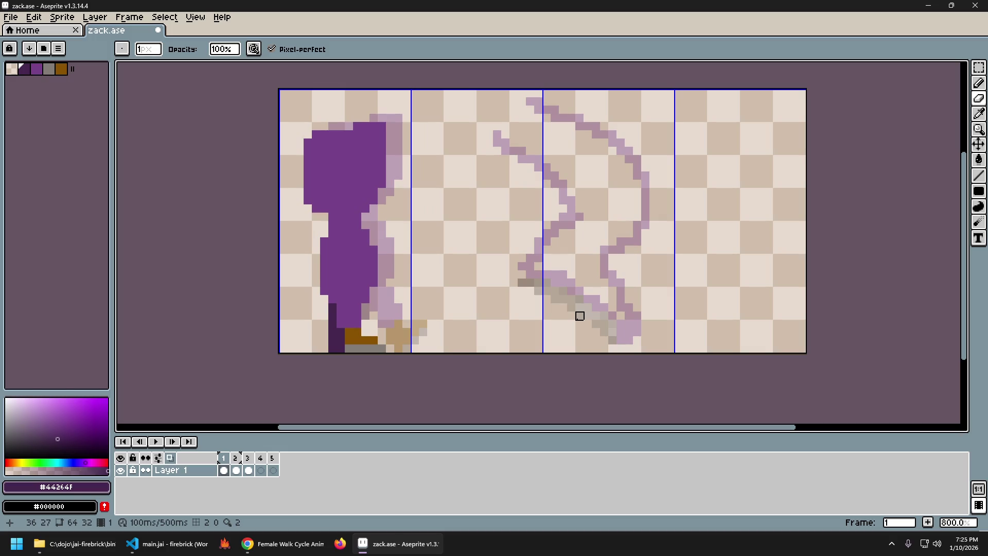
key(e)
click(332, 332)
Flip through frames 1, 2 and the empty frame to check the foot, then sample a colour from the sword.
key(Right)
key(Left)
key(Right)
key(Left)
key(Right)
key(Left)
key(Right)
key(Left)
key(Right)
key(Left)
key(Right)
key(Left)
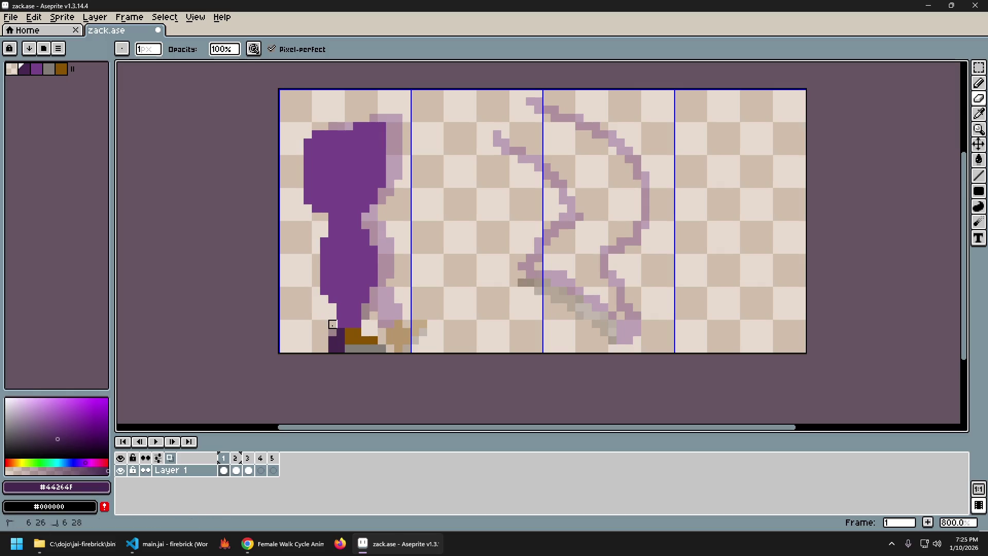
key(Right)
key(Left)
key(Right)
key(Right)
key(Left)
key(Right)
key(Right)
key(Right)
key(Left)
key(Left)
key(Left)
key(Left)
key(Right)
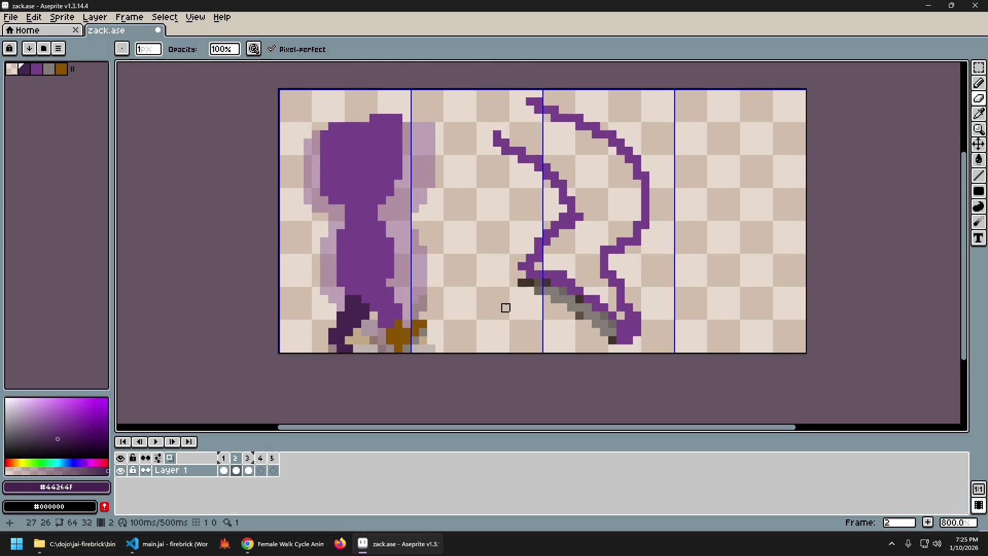
key(Left)
key(Right)
key(Left)
key(Right)
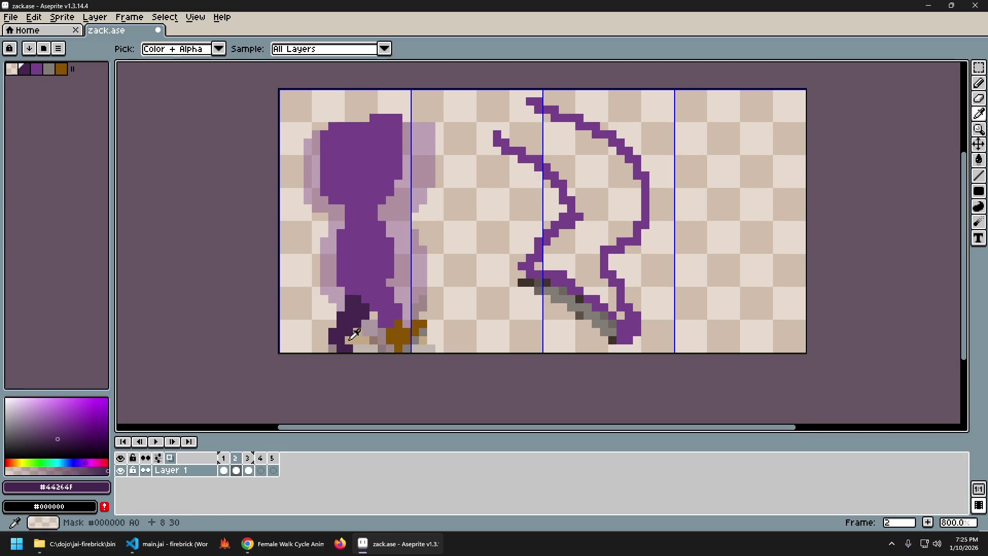
key(i)
Compare the trimmed foot against frame 2, then sample the brown on frame 1 for the Pencil.
key(Left)
key(Right)
key(Left)
key(Right)
key(Left)
key(Right)
key(Left)
key(Right)
key(Left)
key(Right)
key(Left)
key(Right)
key(Left)
key(Right)
key(Left)
key(Right)
key(Left)
key(Right)
key(Left)
key(Right)
key(Left)
key(Right)
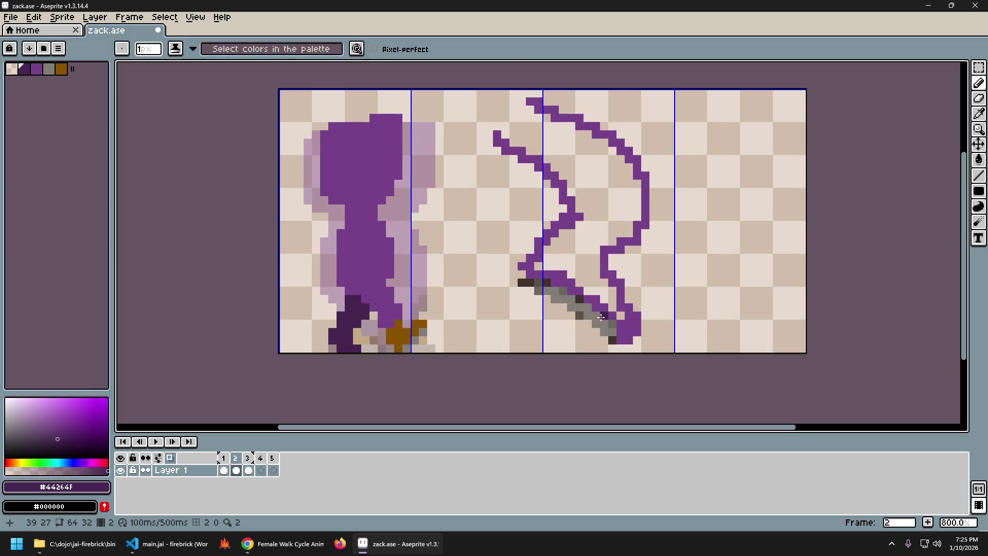
key(Left)
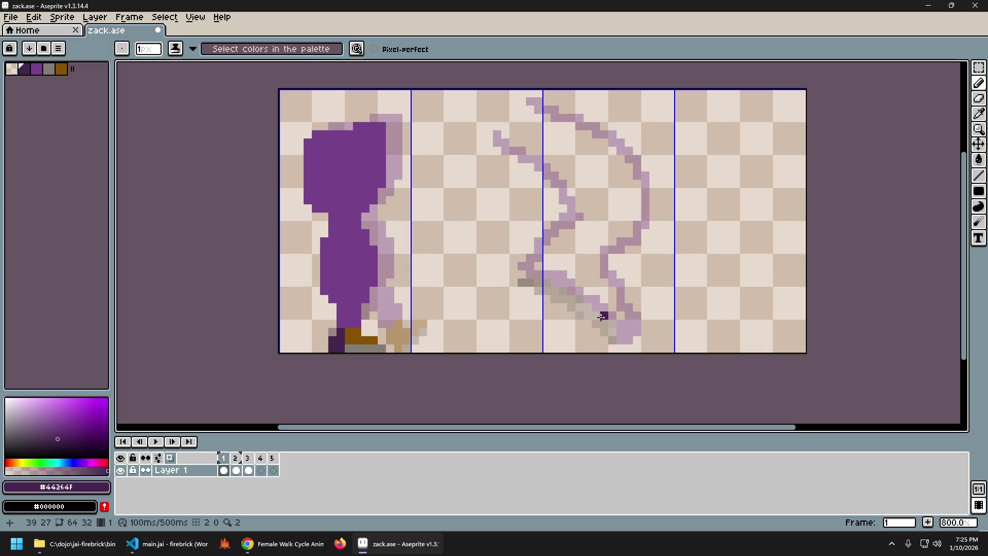
key(Right)
key(Left)
key(Left)
key(Right)
key(Right)
key(Left)
key(Right)
key(Left)
key(Right)
key(Left)
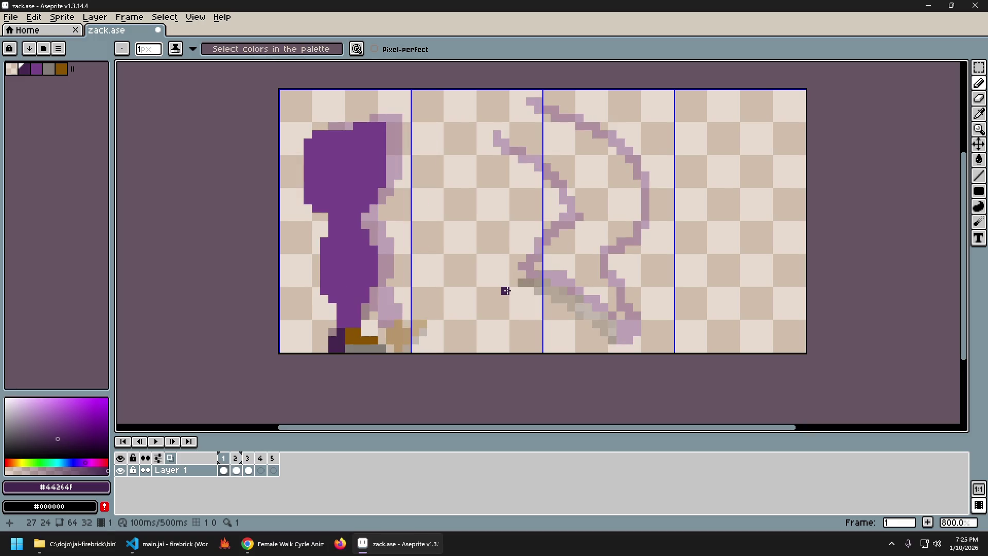
key(i)
key(b)
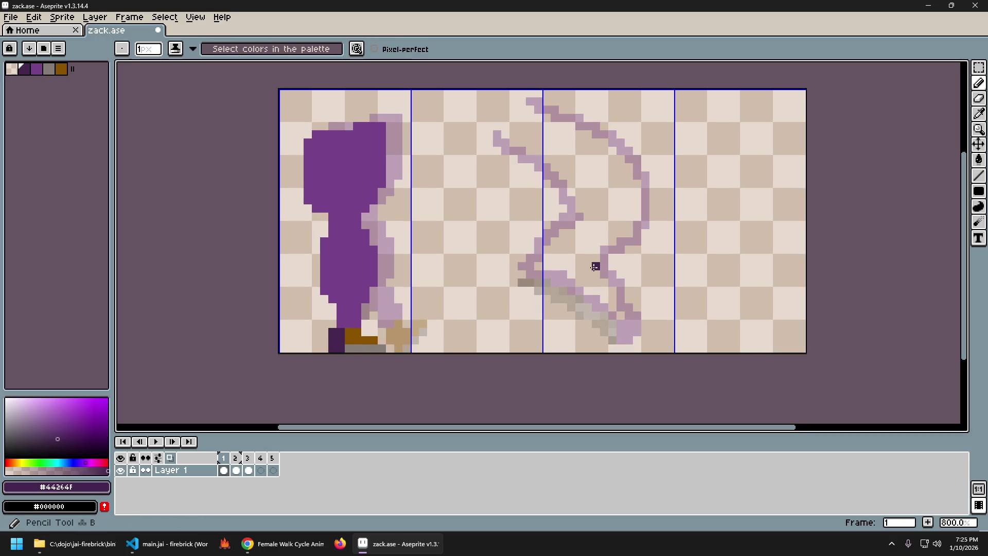
Extend frame 1's brown shoe further back, checking it against the onion-skinned frame 2.
key(Right)
key(Left)
key(Right)
key(Left)
key(Right)
key(Left)
key(Right)
key(Left)
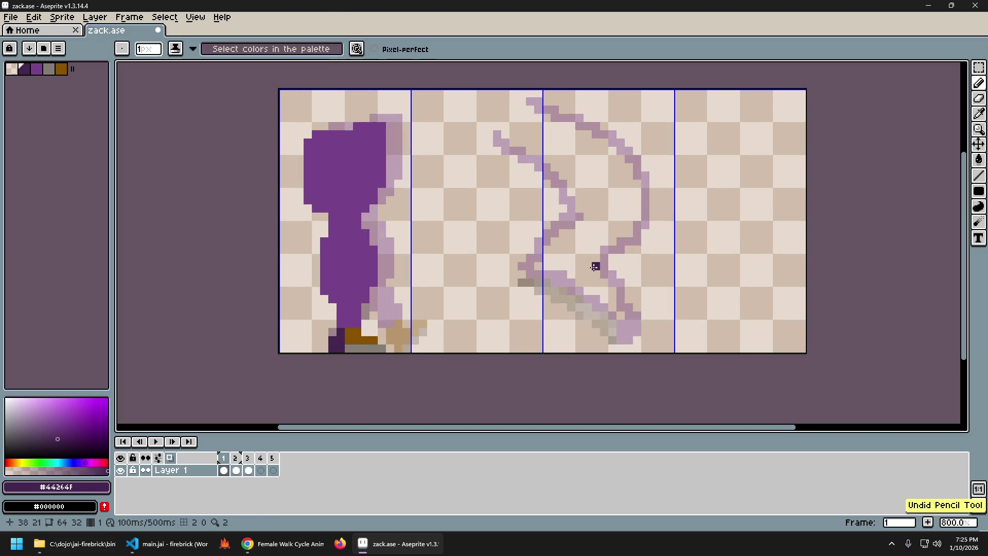
key(Right)
key(Left)
key(Right)
key(Left)
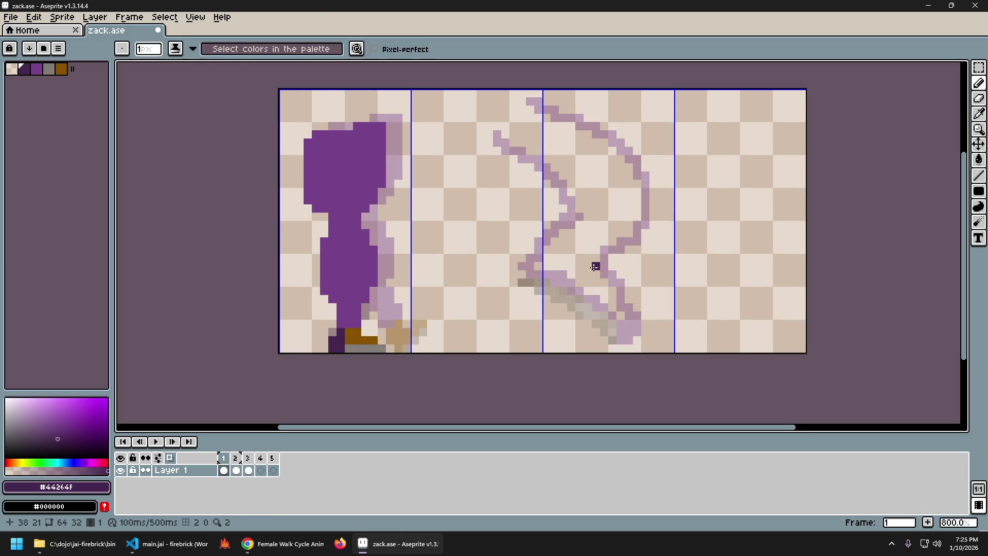
key(Right)
key(Left)
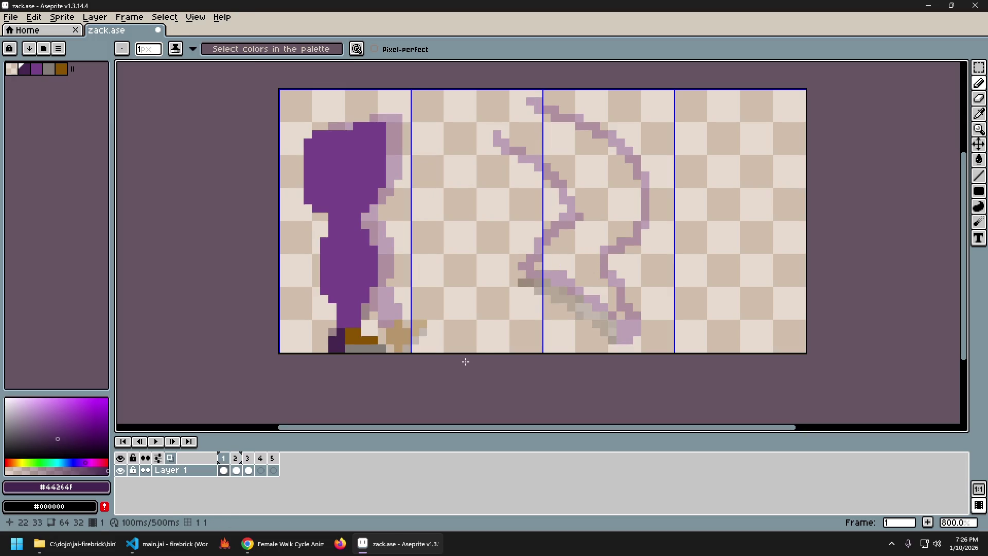
key(Right)
key(Left)
key(Right)
key(Left)
key(Right)
key(Left)
key(Right)
key(Left)
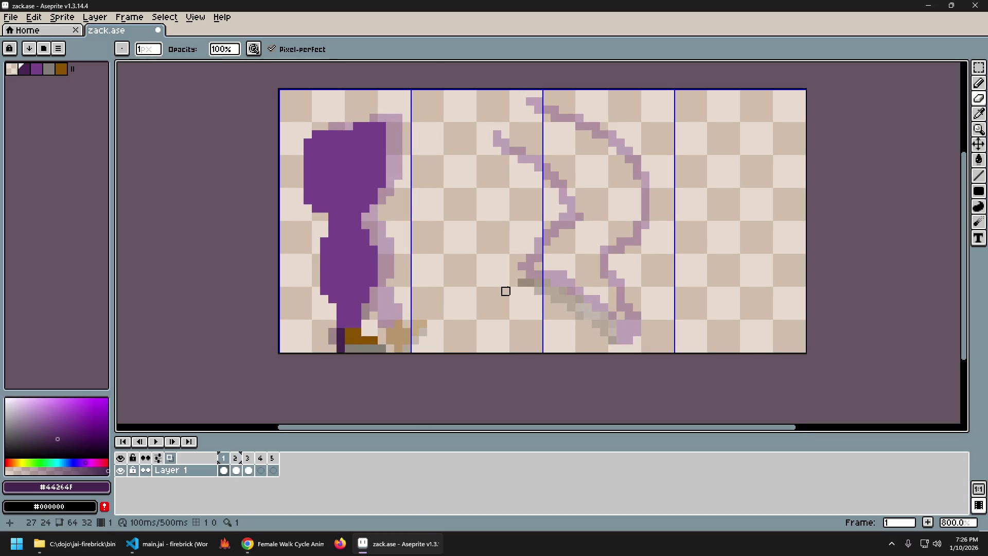
key(Right)
key(Left)
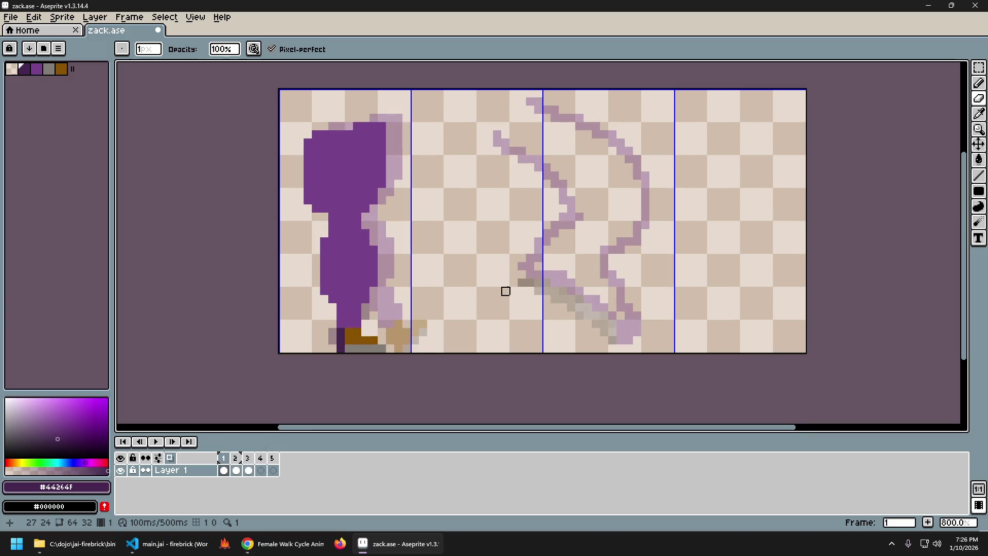
key(i)
Shade grey under frame 1's left foot with the sampled grey, flipping to frame 2 to compare.
click(350, 324)
key(b)
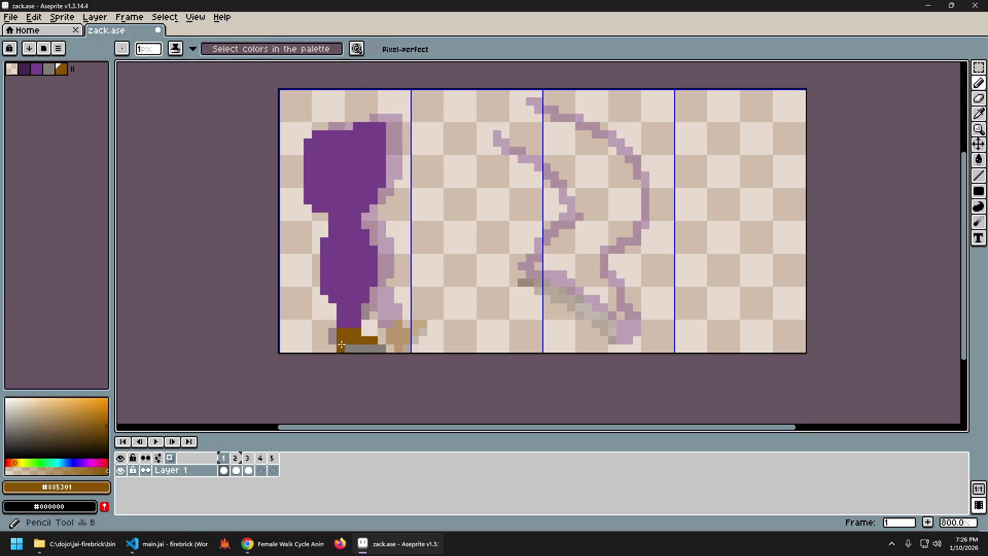
click(342, 347)
key(Right)
key(Left)
key(Right)
key(Left)
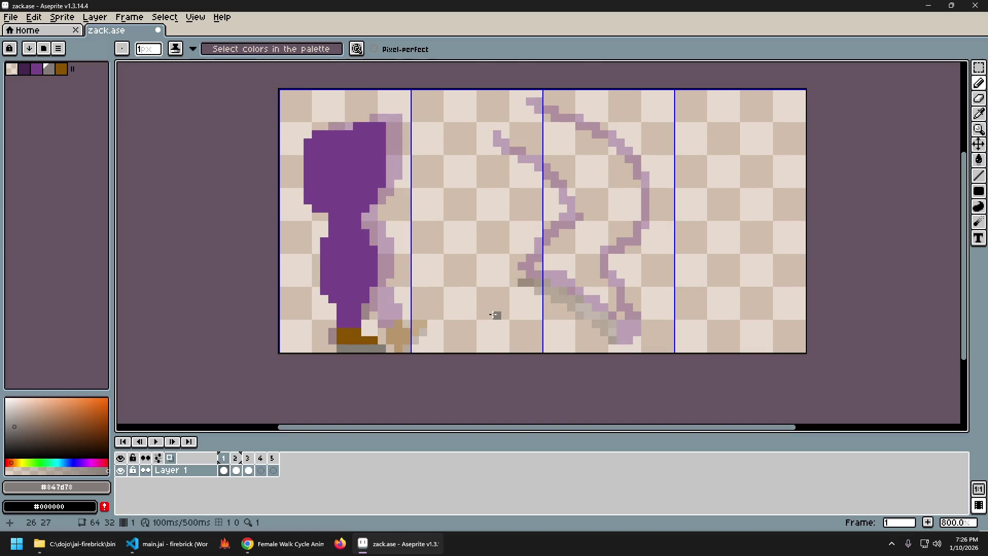
key(Right)
key(Left)
key(Right)
key(Left)
key(Right)
key(Left)
key(Right)
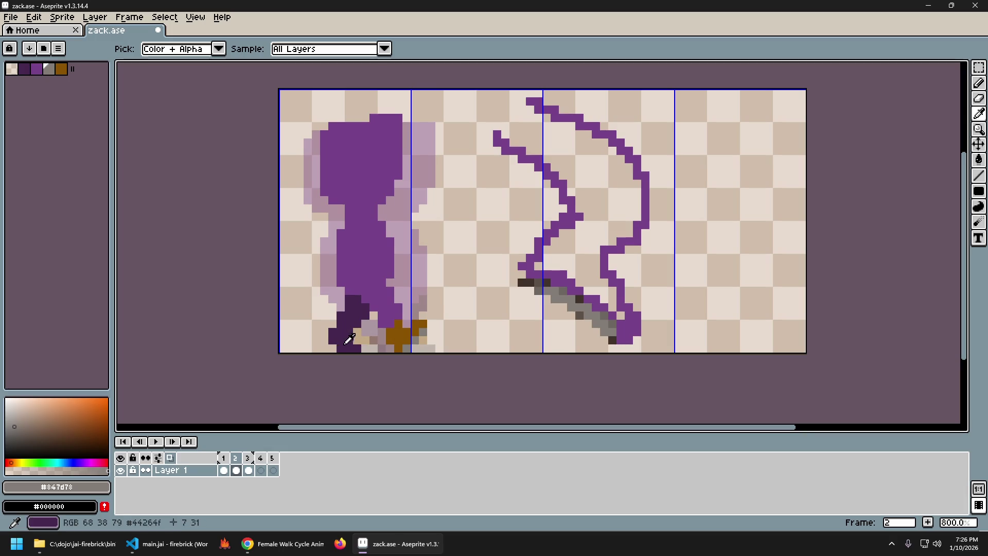
Pick the dark purple from frame 2's feet and trim them with the Eraser, comparing against frame 1.
alt+click(352, 339)
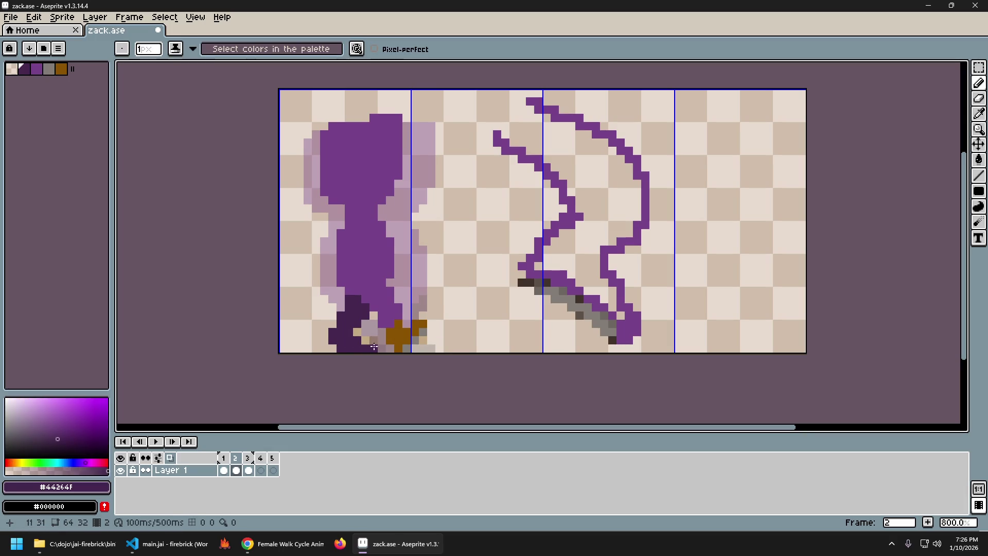
key(e)
key(Left)
key(Right)
key(Left)
key(Right)
key(Left)
key(Right)
key(Left)
key(Right)
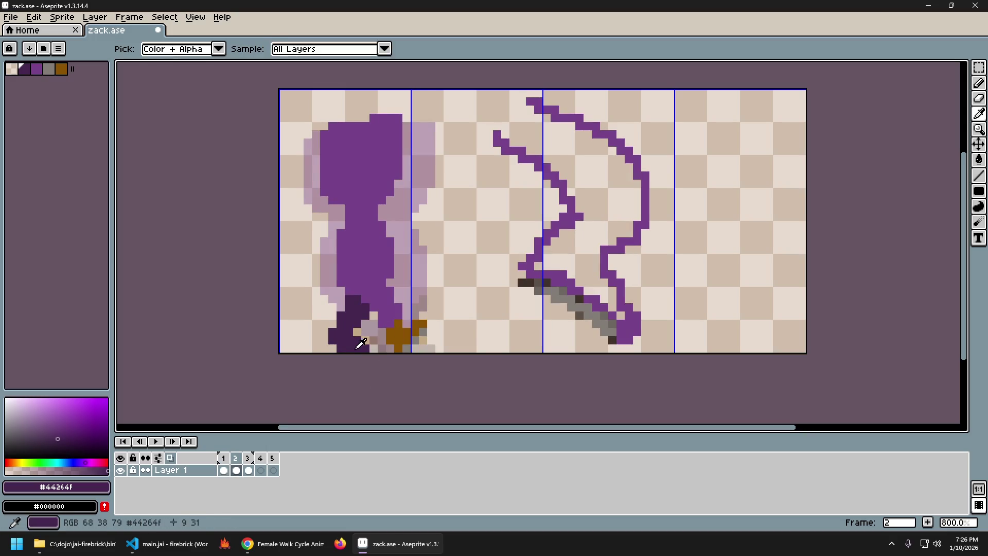
Rework the dark purple foot outline on frame 2, flipping between frames 1 and 2 to check the shape.
key(i)
key(Left)
key(Right)
key(Left)
key(Right)
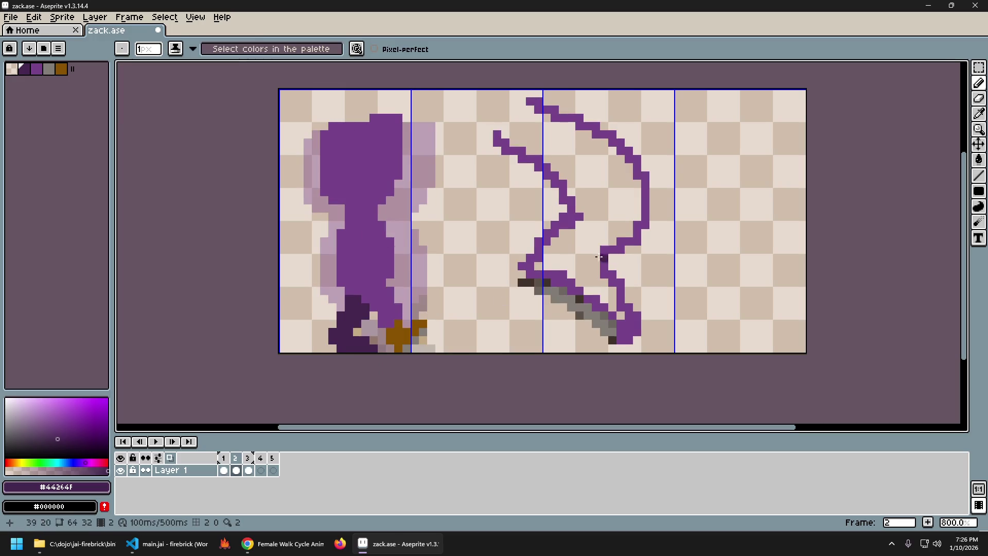
key(Left)
key(Right)
key(Left)
key(Right)
key(Left)
key(Right)
key(Left)
key(Right)
key(Left)
key(Right)
key(Left)
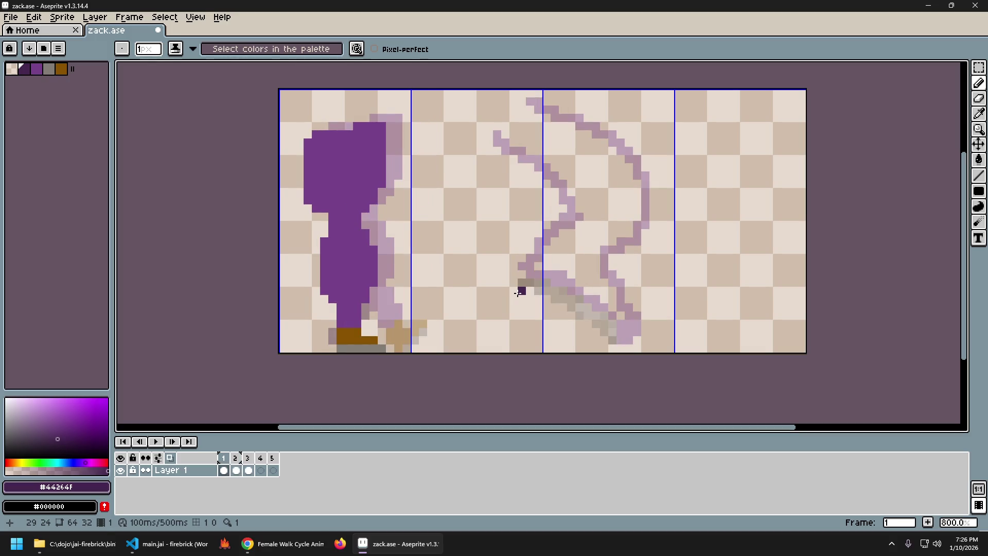
key(Right)
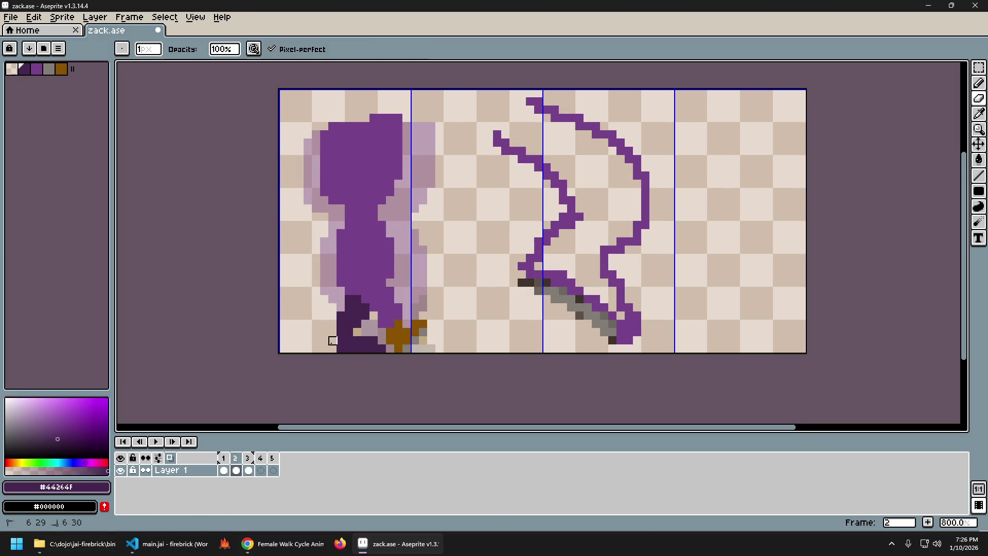
key(Left)
key(Right)
key(Left)
key(Right)
key(Left)
key(Right)
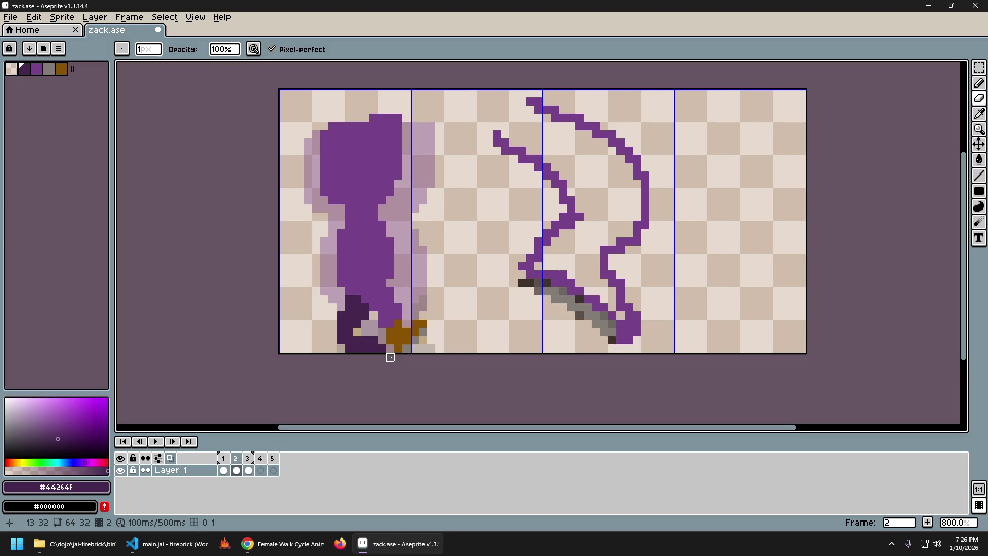
Undo and redo the foot pencil and erase strokes until frame 2 keeps a single dark pixel beside the outline.
key(ctrl+z)
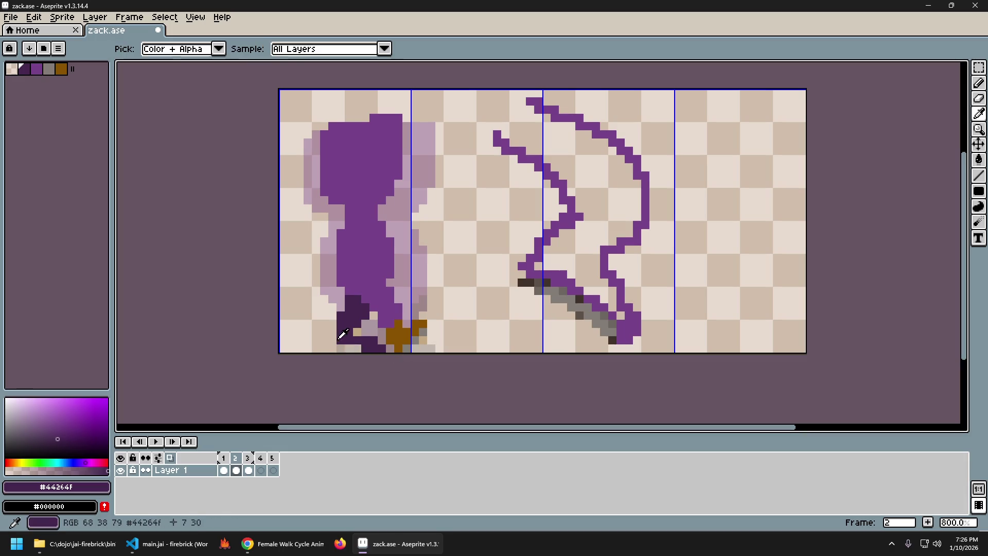
key(b)
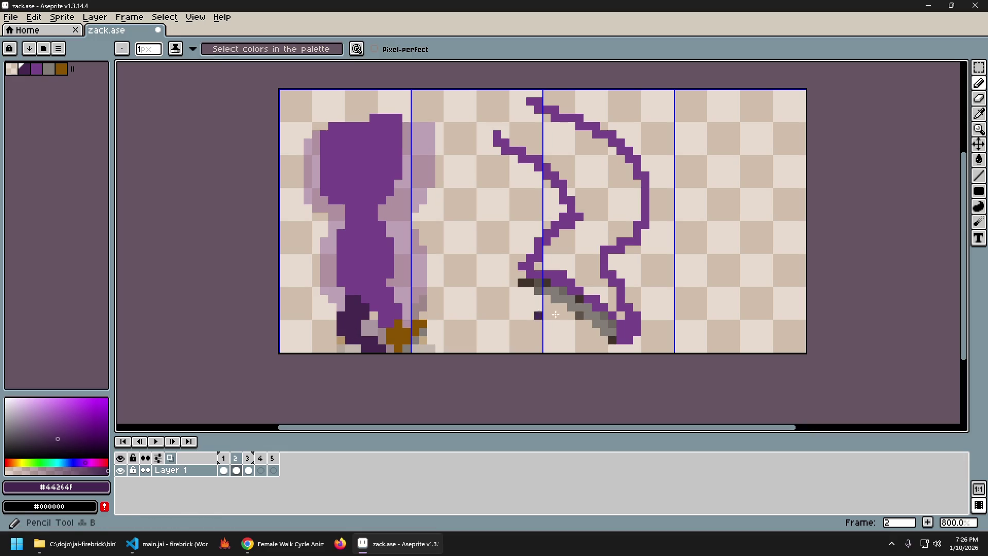
key(Left)
key(Right)
key(Left)
key(Right)
key(Left)
key(ctrl+z)
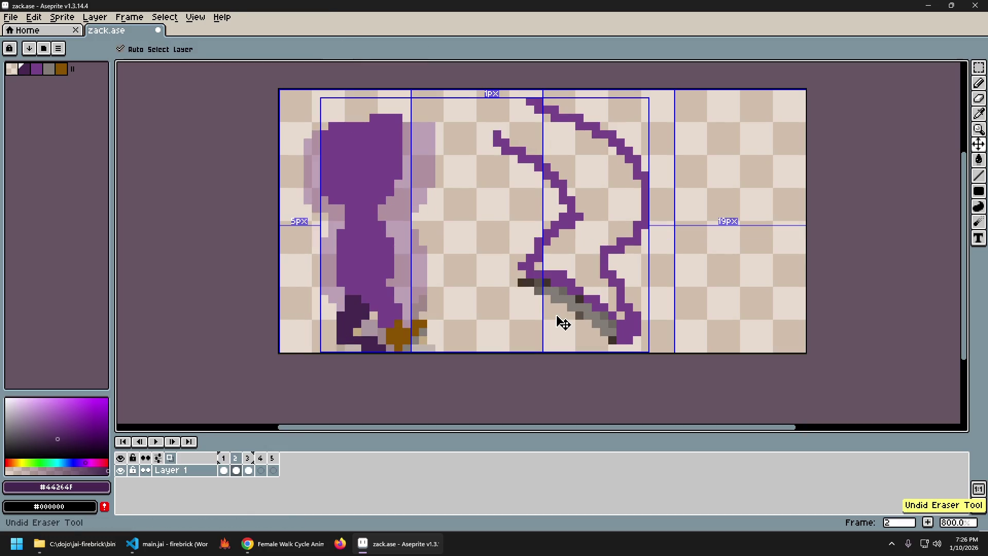
key(ctrl+z)
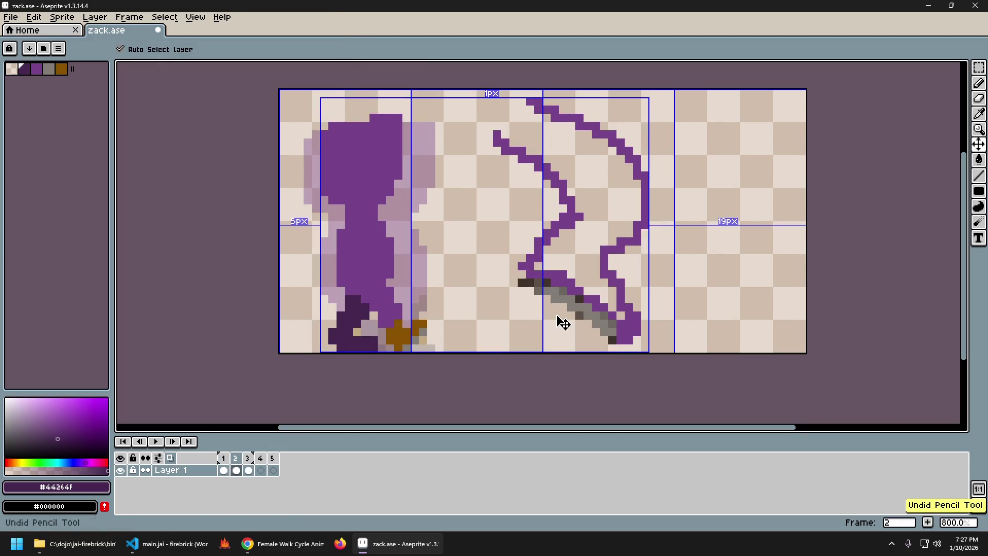
key(ctrl+y)
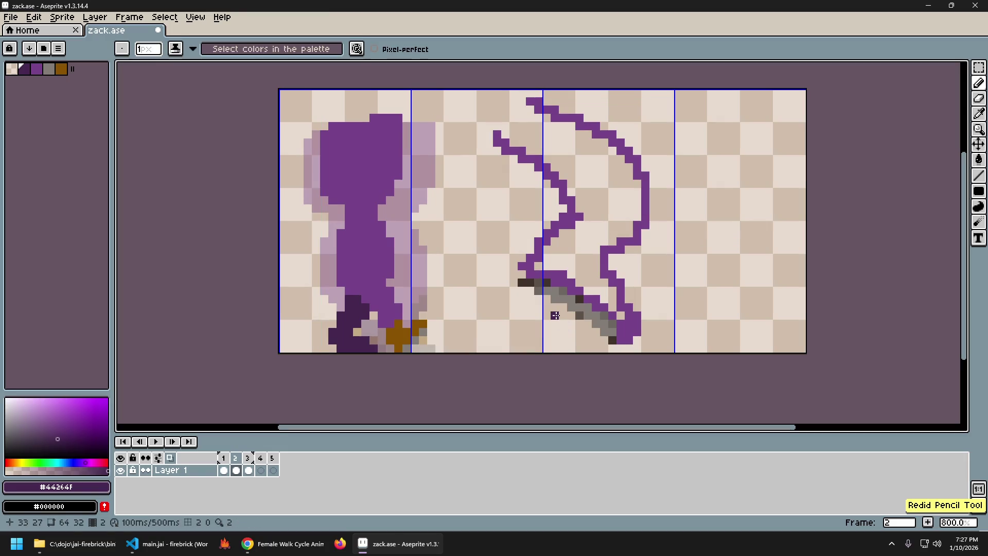
key(Left)
key(Right)
key(Left)
key(Right)
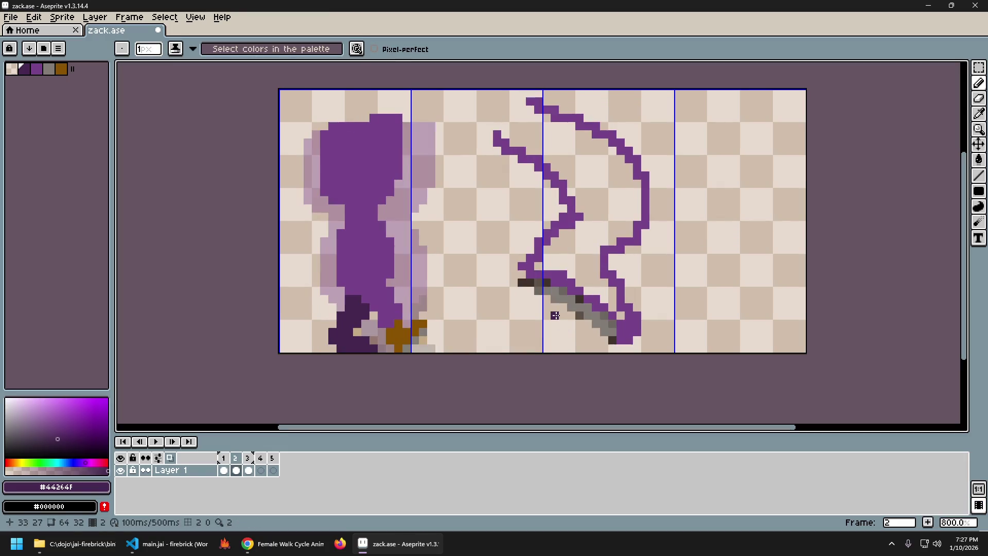
key(ctrl+z)
key(ctrl+z)
key(ctrl+y)
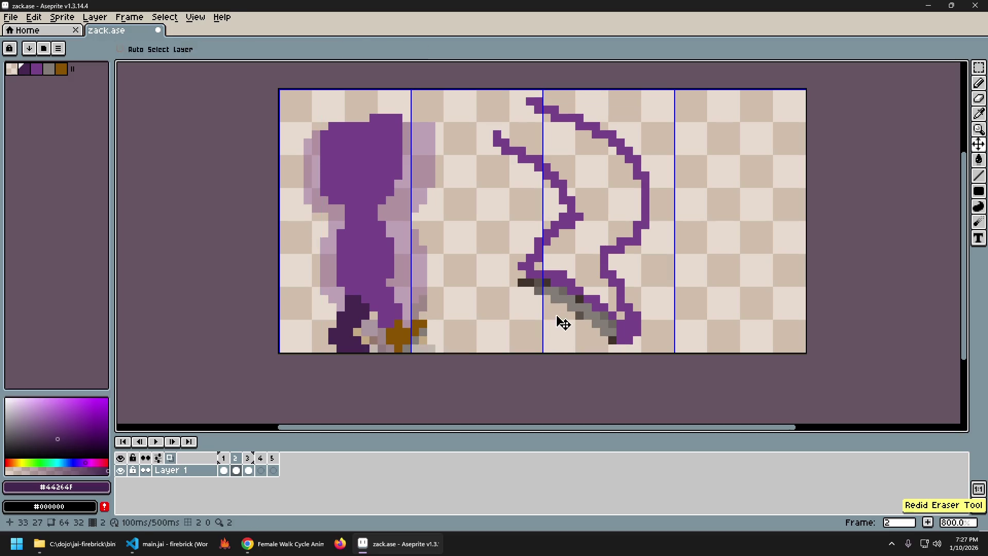
key(Left)
key(Right)
key(Left)
key(ctrl+z)
key(ctrl+z)
key(ctrl+y)
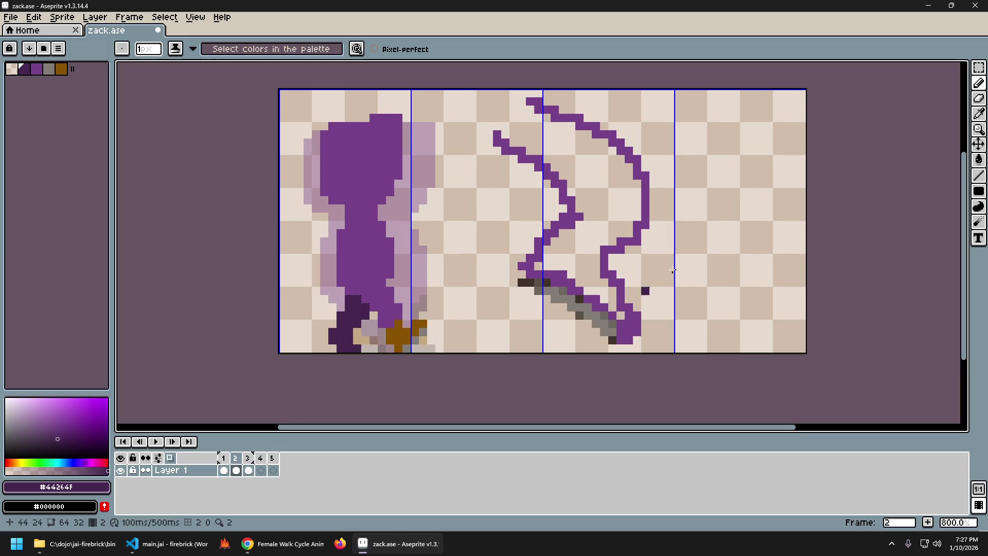
Draw the dark purple swing-trail outline right of the sword on frame 2, undoing the stray bottom-right strokes.
mouse_move(694, 157)
mouse_down()
mouse_move(703, 229)
mouse_move(694, 286)
mouse_up()
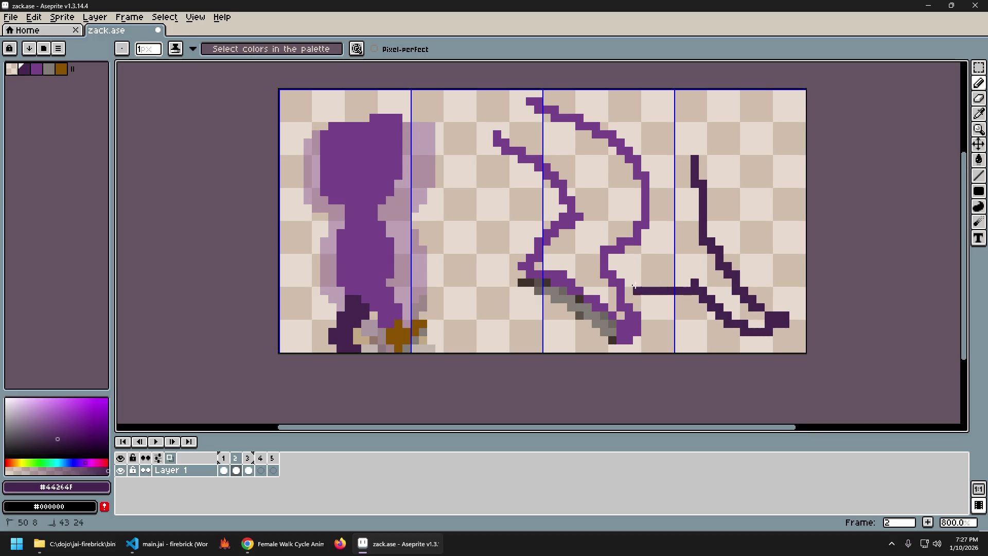
drag(694, 286, 669, 139)
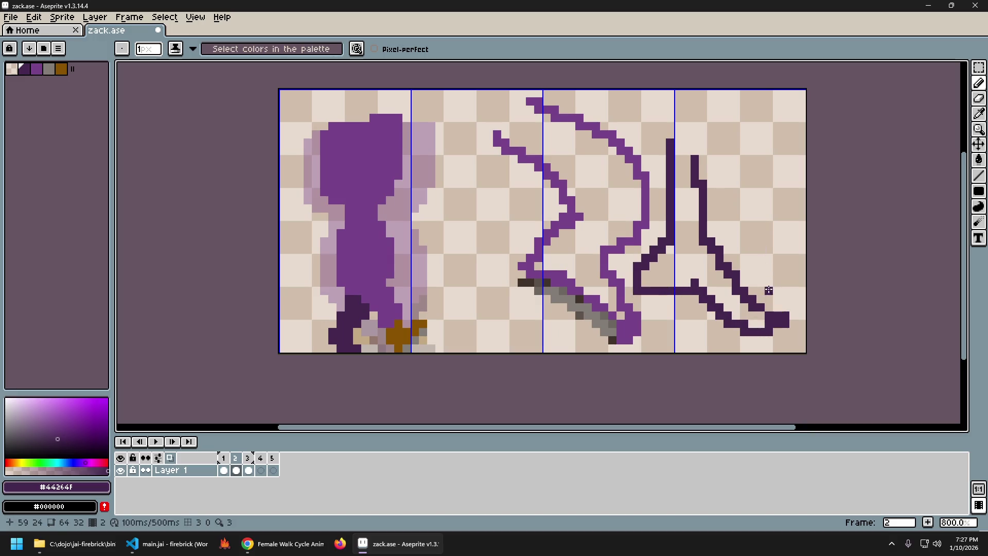
drag(787, 313, 812, 284)
key(ctrl+z)
key(ctrl+y)
key(ctrl+z)
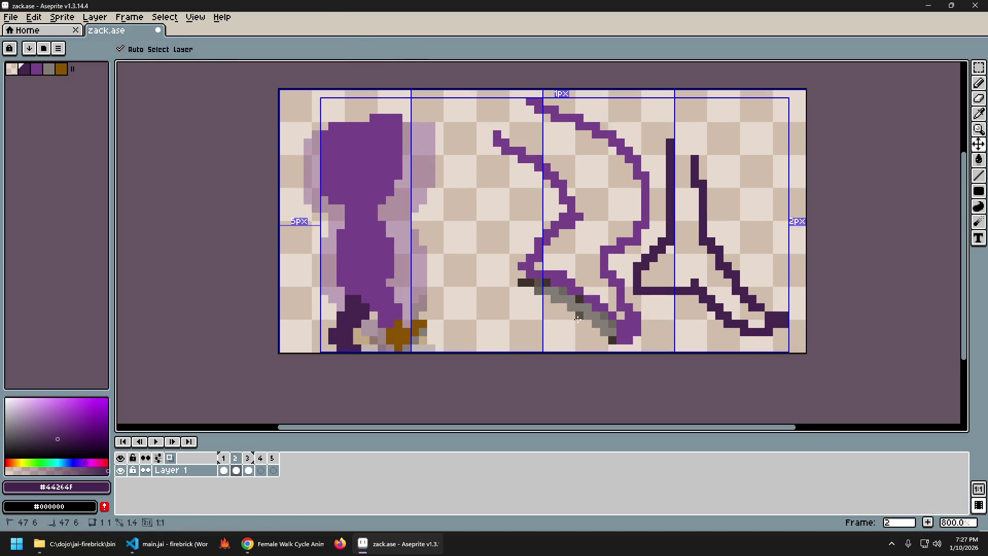
key(ctrl+y)
key(b)
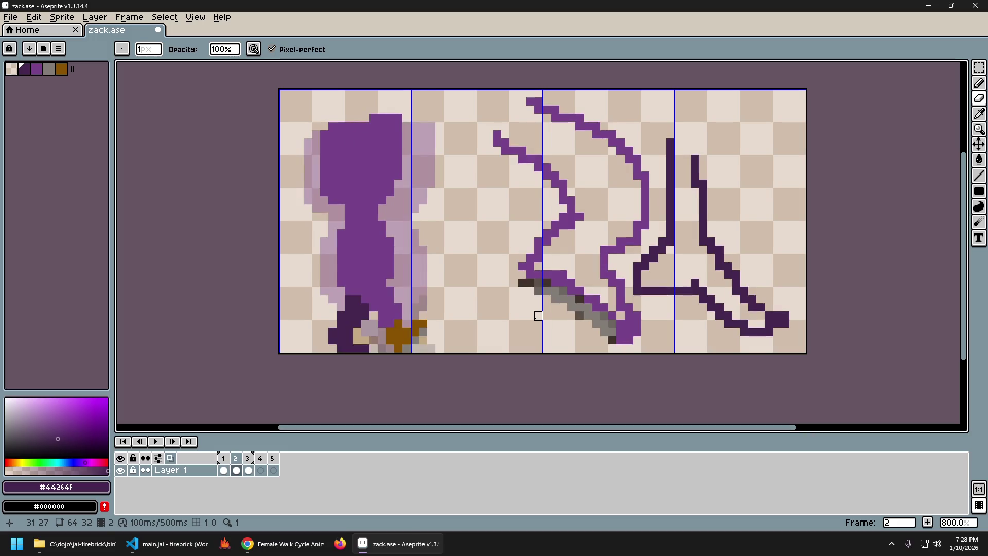
Flip between frames 2 and 3 to compare the figure with frame 2 onion-skinned behind.
key(i)
key(b)
key(i)
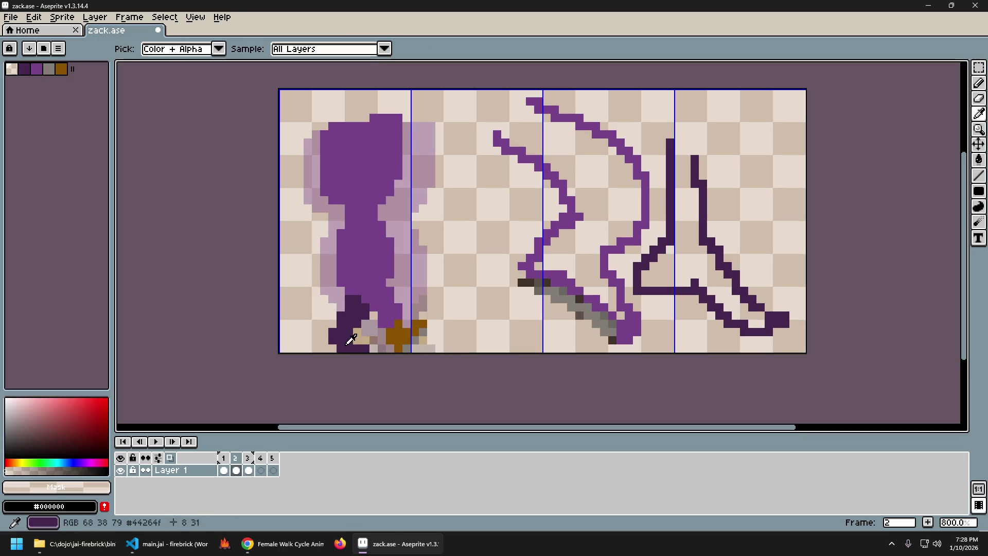
key(b)
key(Right)
key(Left)
key(Right)
key(Left)
key(Right)
key(Left)
key(Right)
key(Left)
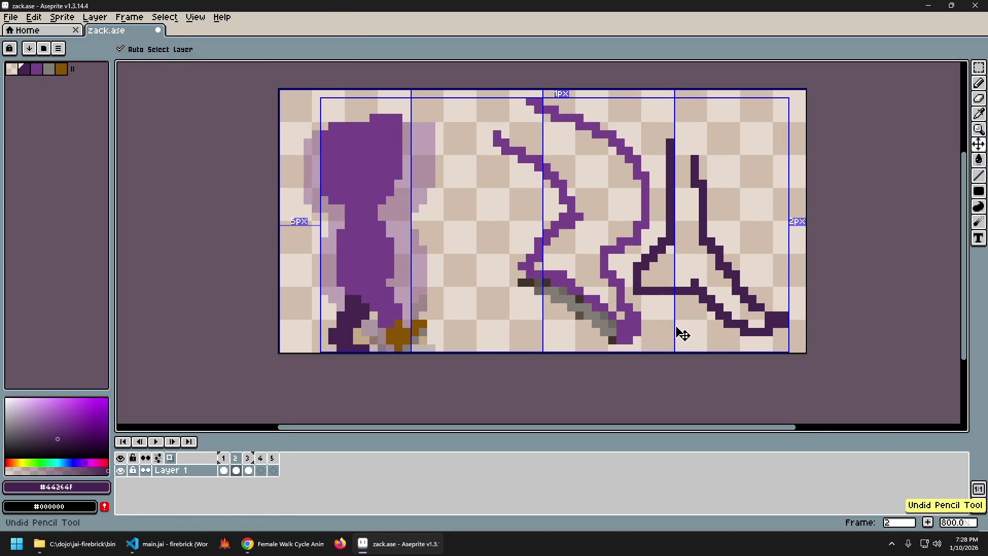
key(Right)
key(Left)
key(Right)
key(Left)
key(Right)
Undo the stray pencil marks back to frame 2's last edit, restore it, and settle on frame 3.
key(ctrl+z)
key(ctrl+z)
key(ctrl+z)
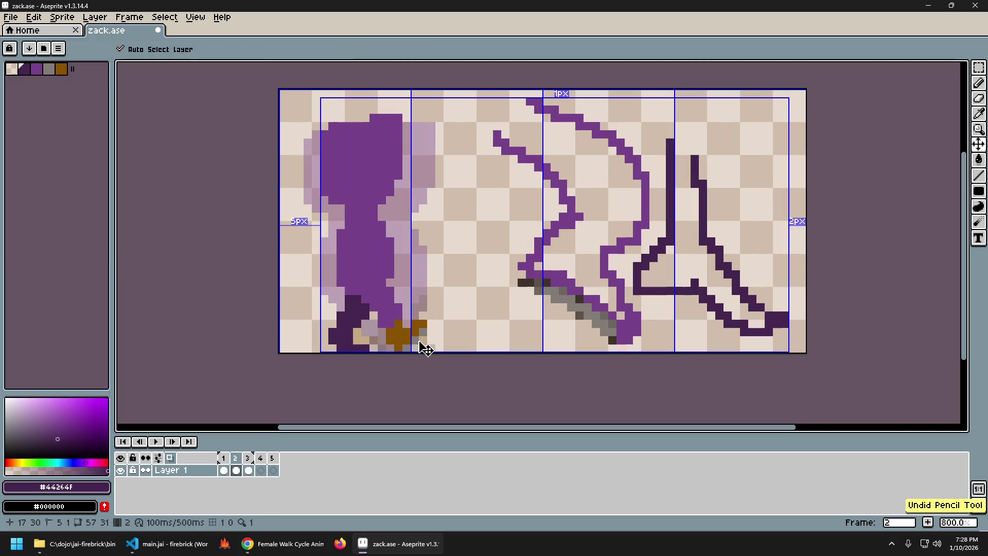
key(ctrl+z)
key(ctrl+y)
key(ctrl+z)
key(b)
key(Right)
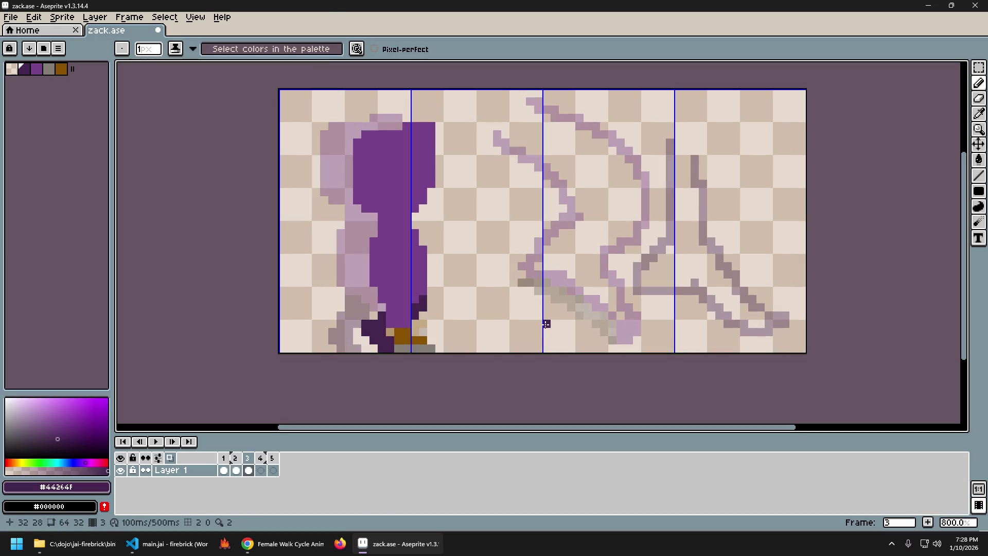
key(Left)
key(Right)
key(Left)
key(Right)
key(Left)
key(Right)
key(Left)
key(Right)
key(Left)
key(Right)
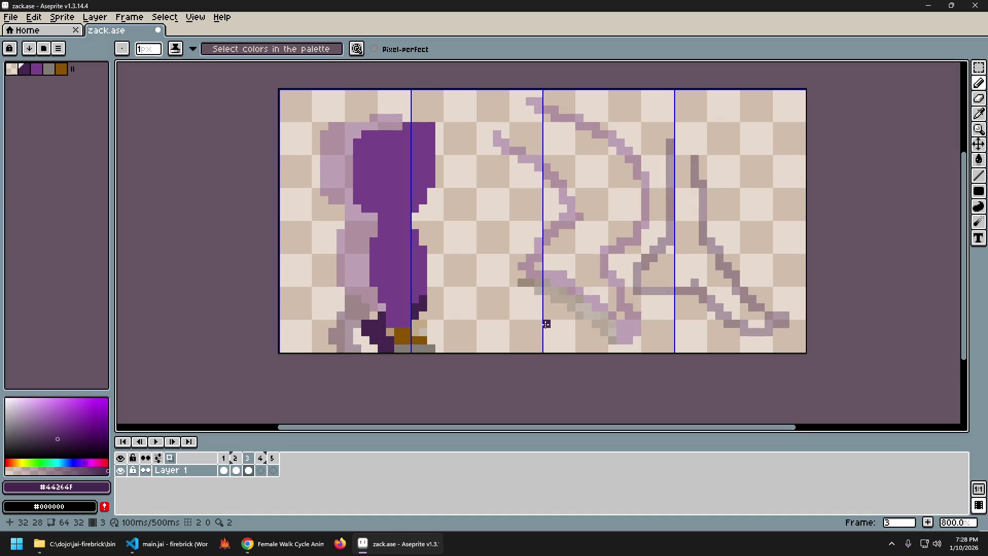
key(Left)
key(Right)
key(Left)
key(Right)
key(b)
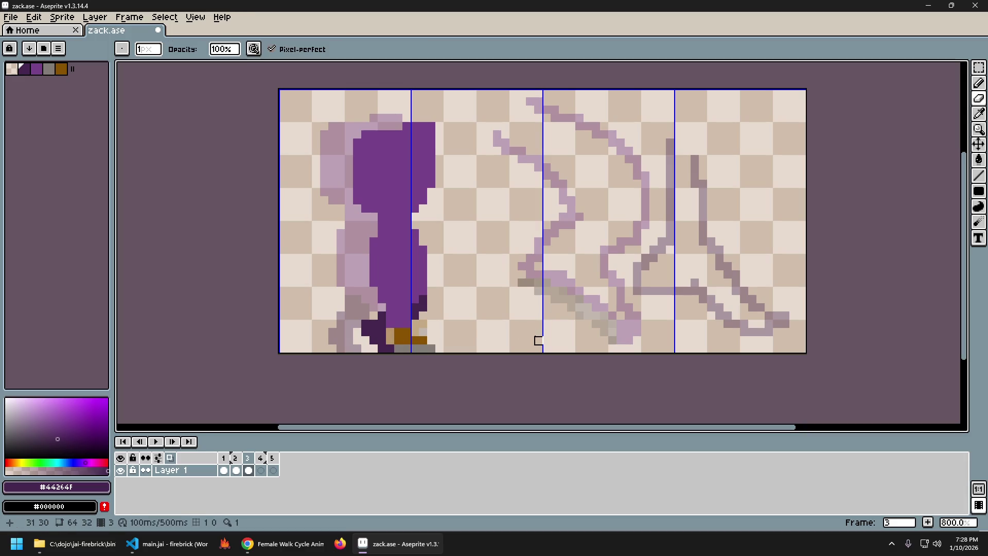
key(Left)
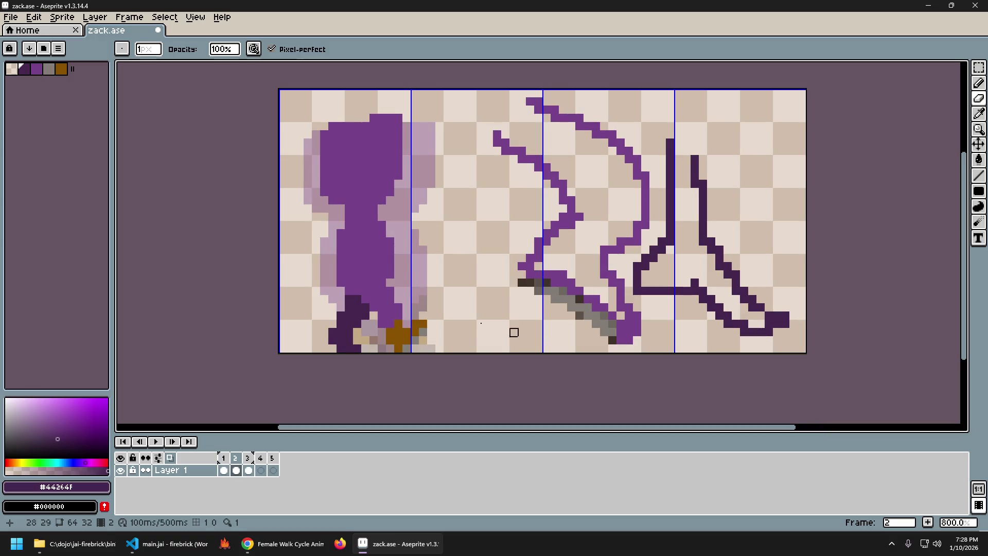
key(alt)
key(Right)
key(Left)
key(Right)
key(Left)
key(Right)
key(Left)
key(Right)
key(Left)
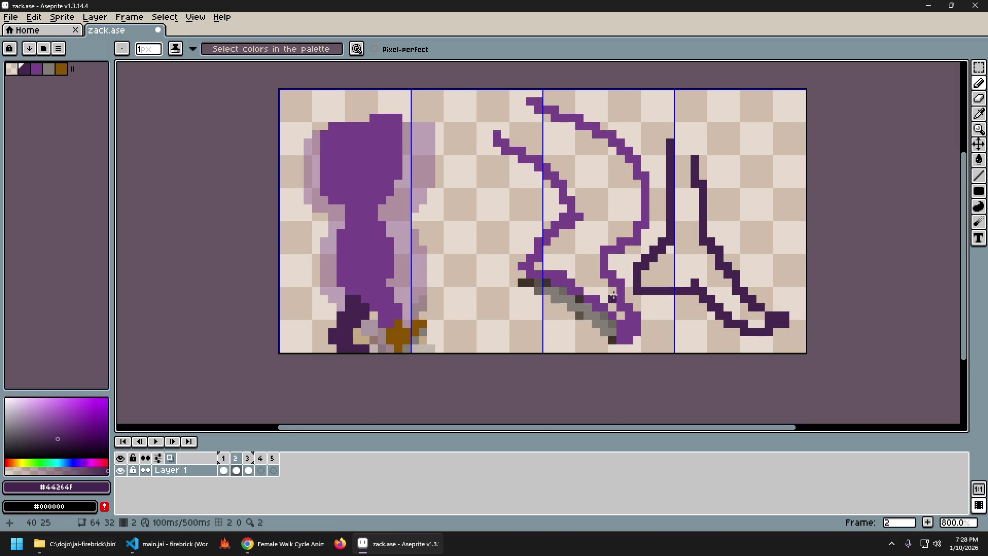
key(Right)
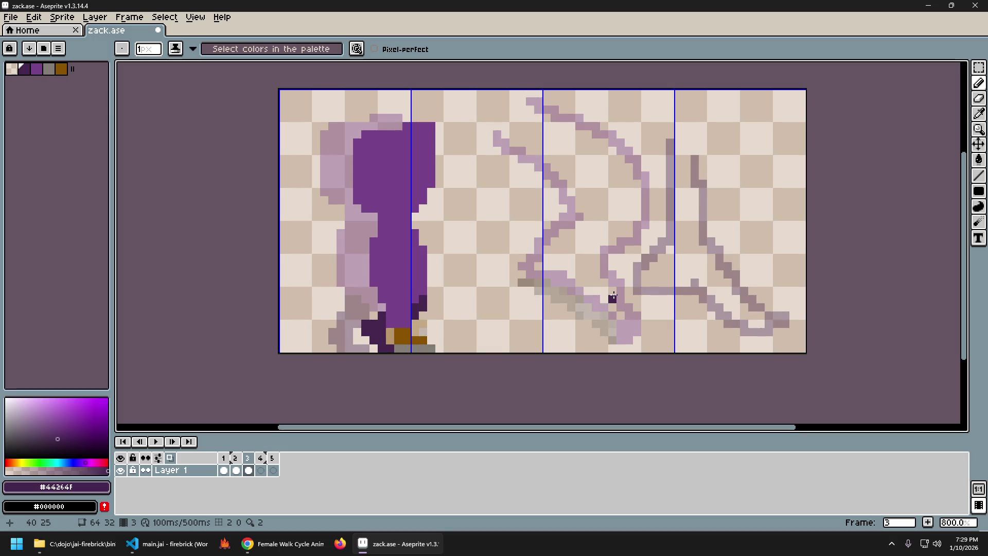
key(Left)
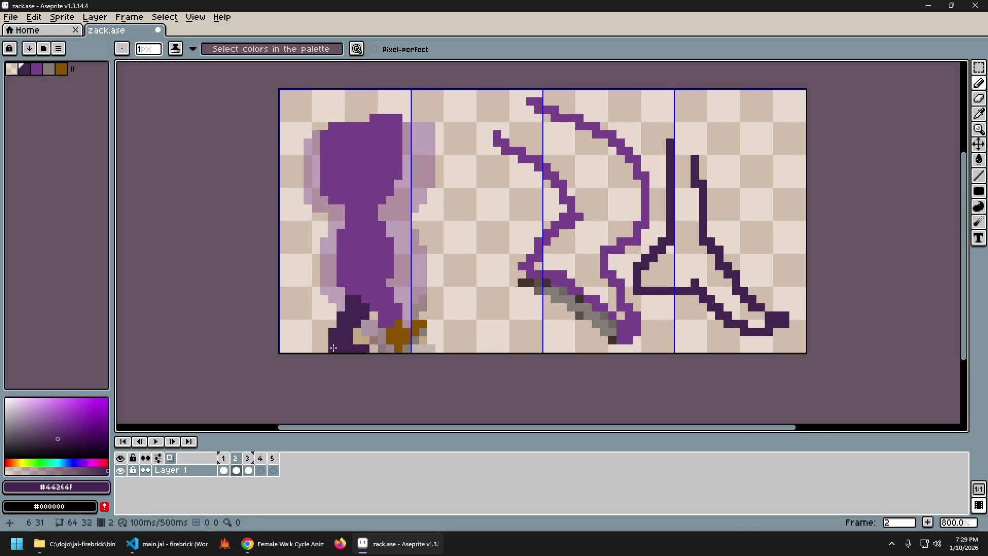
key(Left)
key(Right)
key(Left)
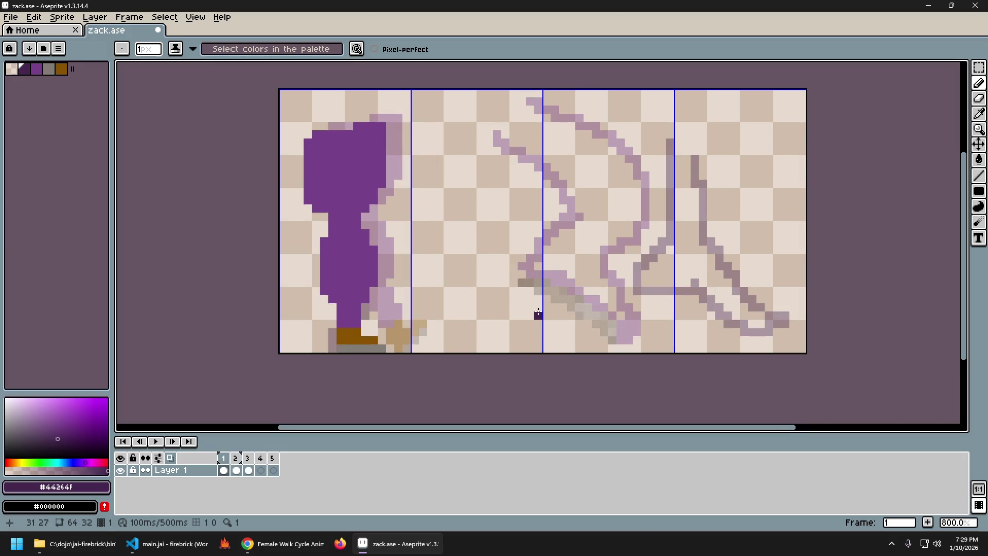
key(Right)
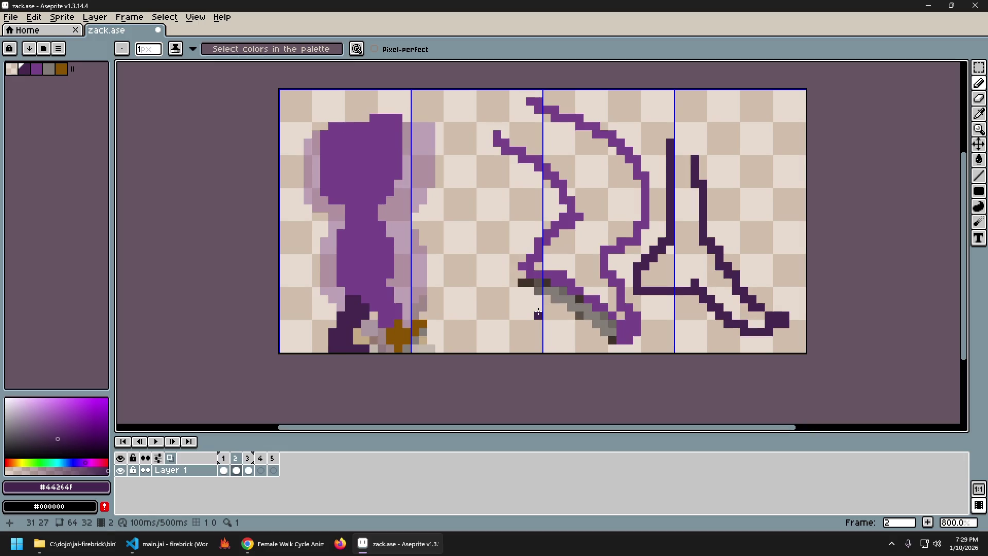
key(Left)
key(Right)
key(Left)
key(Right)
click(472, 324)
key(Left)
key(Right)
key(ctrl+z)
key(m)
drag(326, 324, 373, 355)
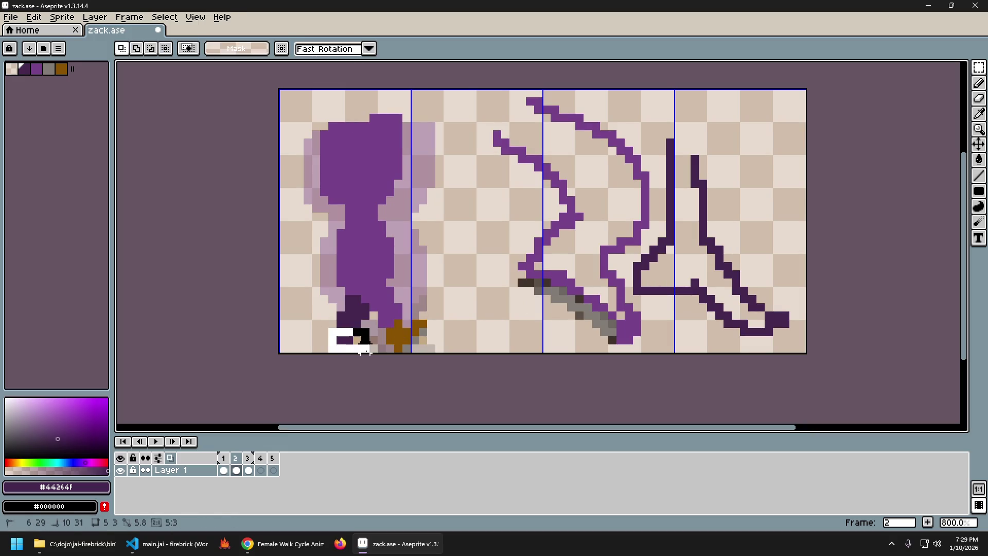
key(Right)
key(ctrl+d)
key(Left)
key(Right)
key(Left)
key(Right)
key(Right)
key(Left)
key(Right)
key(Left)
key(Right)
key(Left)
key(Right)
key(Left)
key(Right)
key(Left)
key(Right)
key(Left)
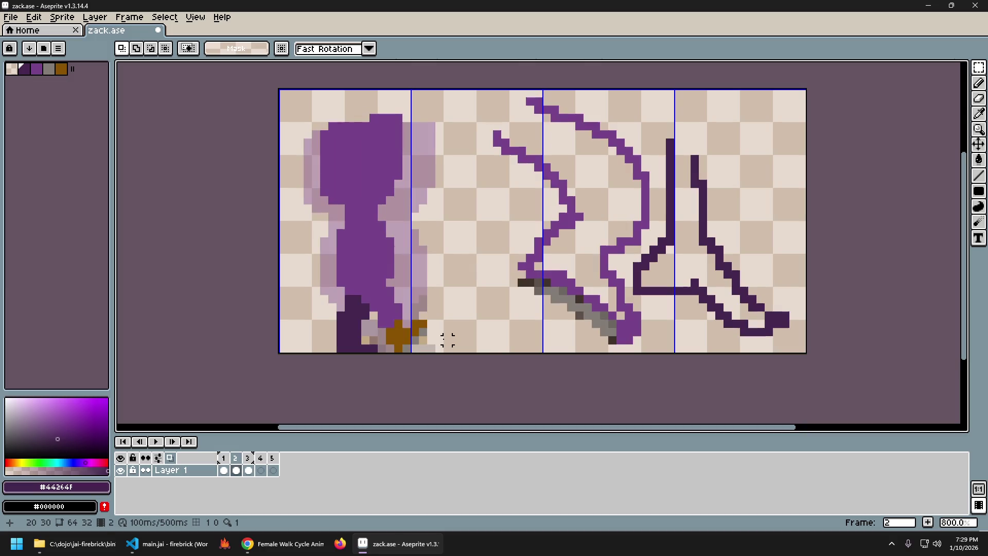
key(Left)
key(Right)
key(Left)
key(Right)
key(Left)
key(Right)
key(Left)
key(Right)
key(Left)
key(Right)
key(ctrl+z)
key(ctrl+z)
key(ctrl+d)
key(Left)
key(Right)
key(Left)
key(Right)
key(Left)
key(Right)
key(ctrl+z)
key(ctrl+y)
key(ctrl+z)
key(ctrl+z)
key(ctrl+y)
key(ctrl+y)
key(ctrl+z)
key(ctrl+y)
key(Left)
key(Right)
key(Left)
key(Right)
key(ctrl+z)
key(ctrl+z)
key(ctrl+y)
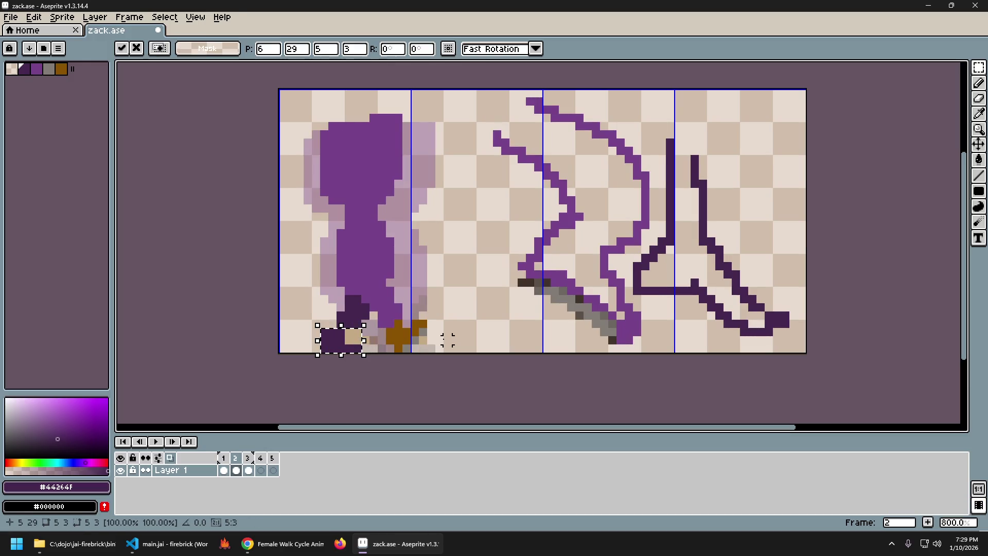
key(Left)
key(Right)
key(Left)
key(Right)
key(Left)
key(Right)
key(Left)
key(Right)
key(Left)
key(Right)
key(Right)
key(Left)
key(Right)
key(Right)
key(Left)
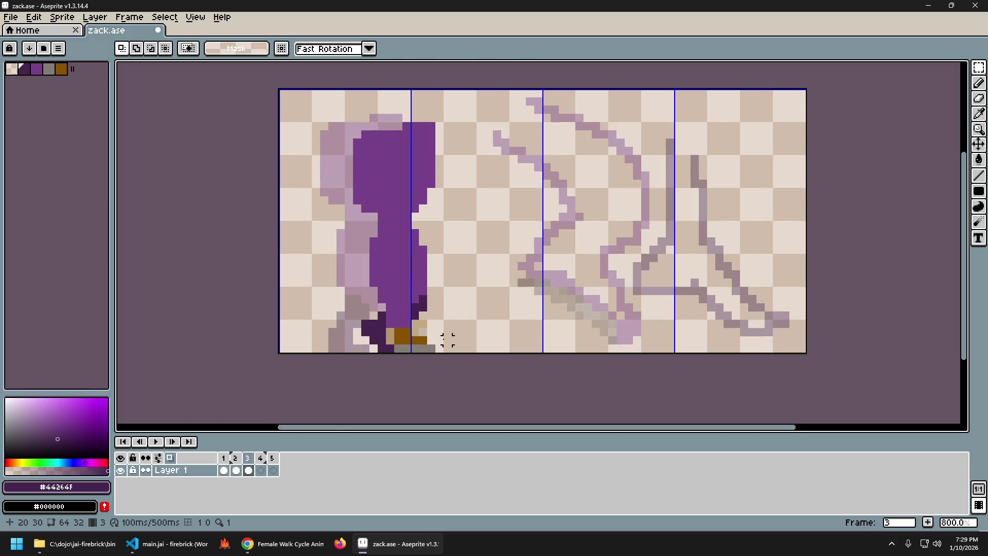
key(Right)
key(Left)
key(Left)
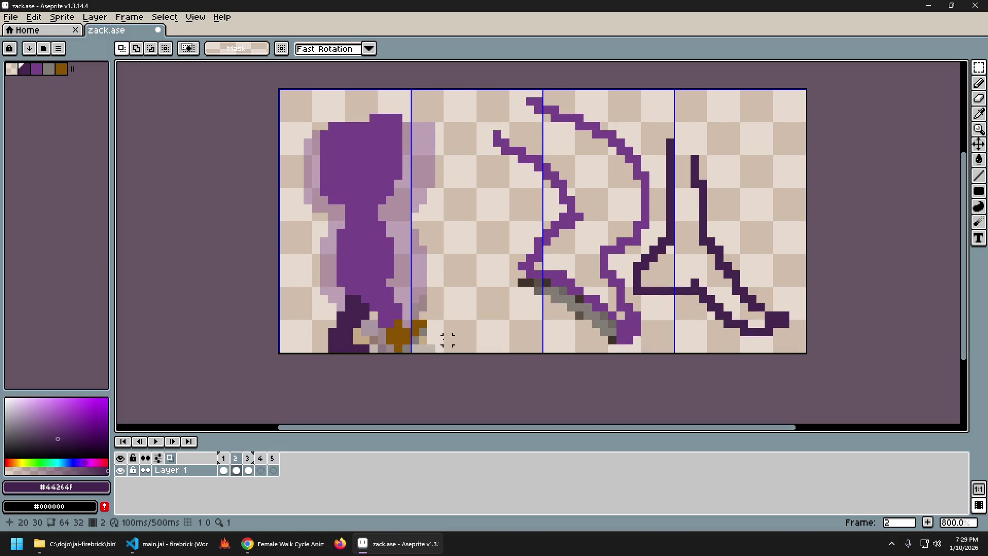
key(Right)
key(Left)
key(Left)
key(Right)
key(Left)
key(Right)
key(Left)
key(Right)
key(Right)
key(Left)
key(Left)
key(Left)
key(Right)
key(Right)
key(Right)
key(Left)
key(Left)
key(Right)
key(Right)
key(Left)
key(Left)
key(Right)
key(Right)
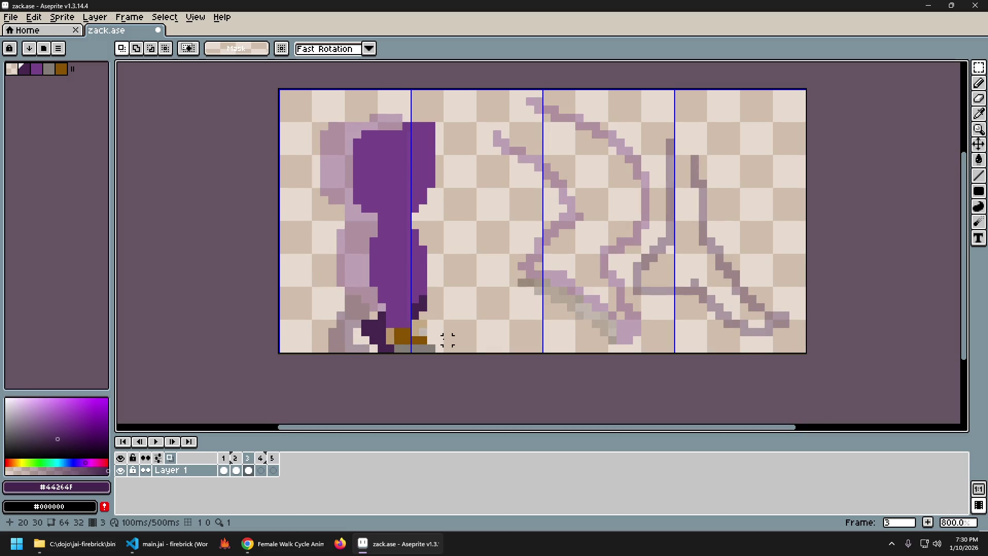
key(Left)
key(Right)
key(Left)
key(Right)
key(Left)
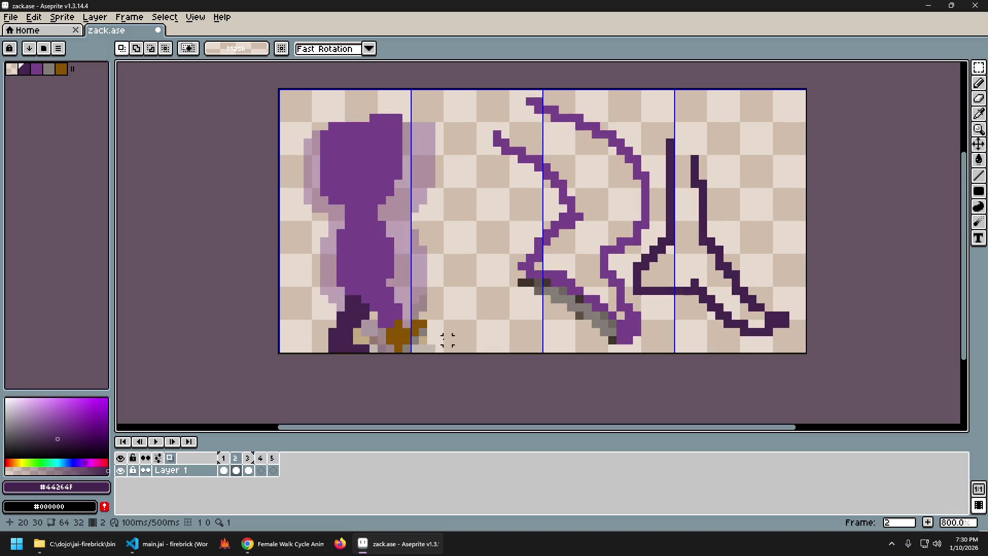
key(Right)
key(Left)
key(Right)
key(Left)
key(Right)
key(Left)
key(Right)
key(Left)
key(Right)
key(Left)
key(Left)
key(Right)
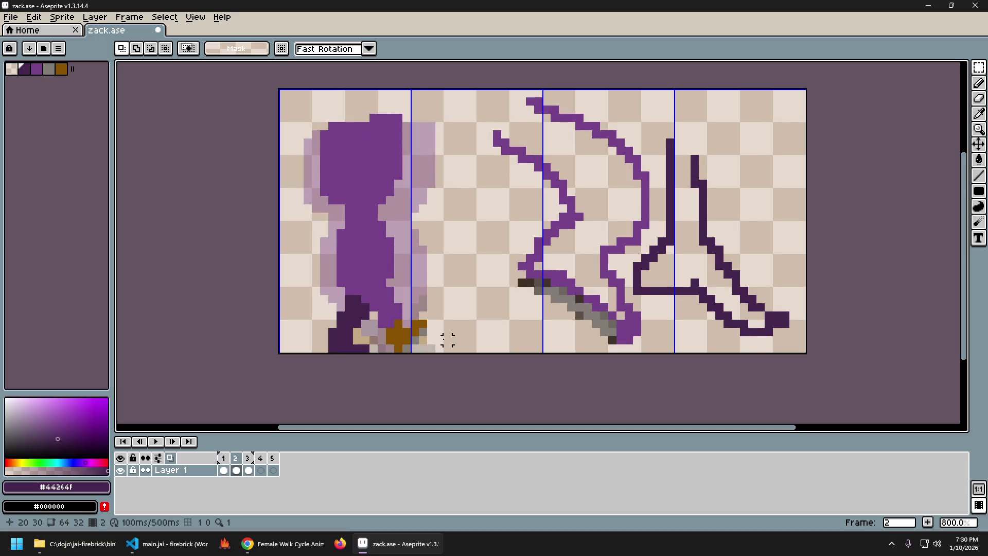
key(Right)
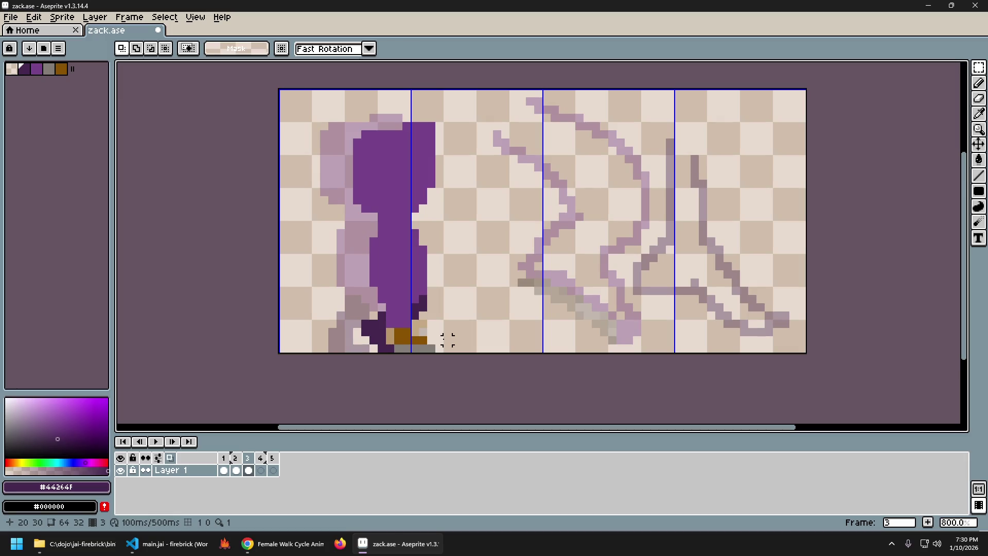
key(Left)
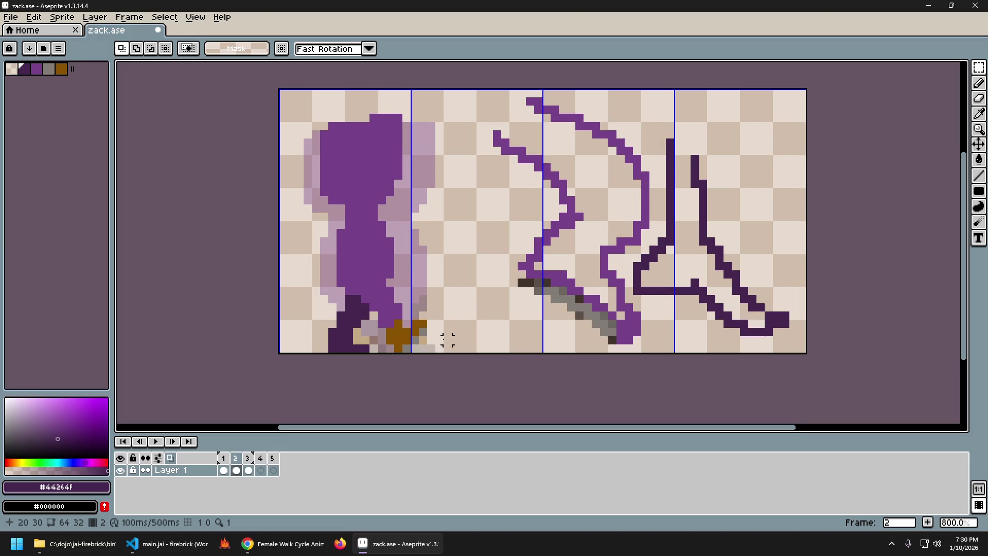
key(Right)
key(Left)
key(Right)
key(Left)
key(Left)
key(Left)
key(Right)
key(Right)
key(Left)
key(Right)
key(Right)
key(Left)
key(Right)
Sample the figure's purple with the pencil and flip frames 1–3 to compare the poses.
key(b)
alt+click(374, 287)
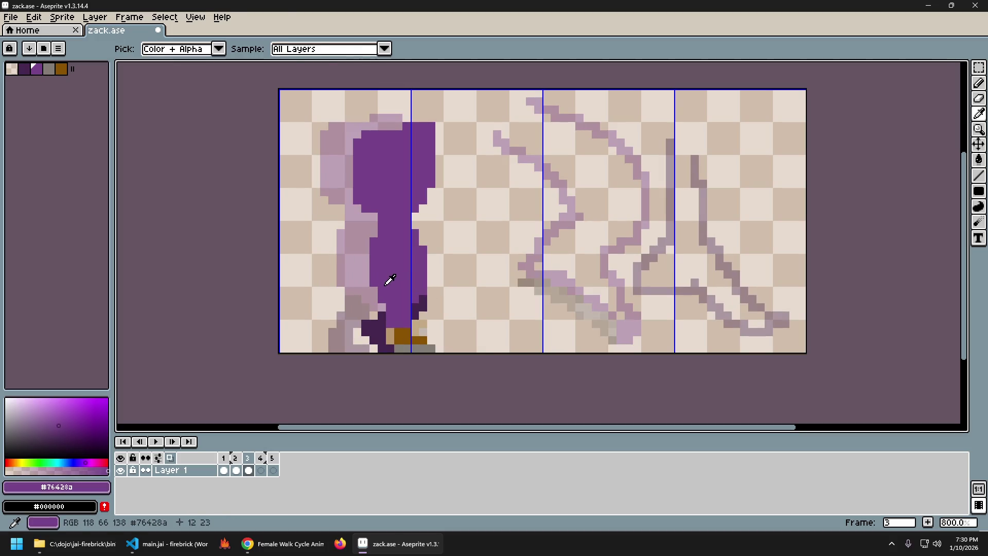
key(Left)
key(Right)
key(Left)
key(Right)
key(Left)
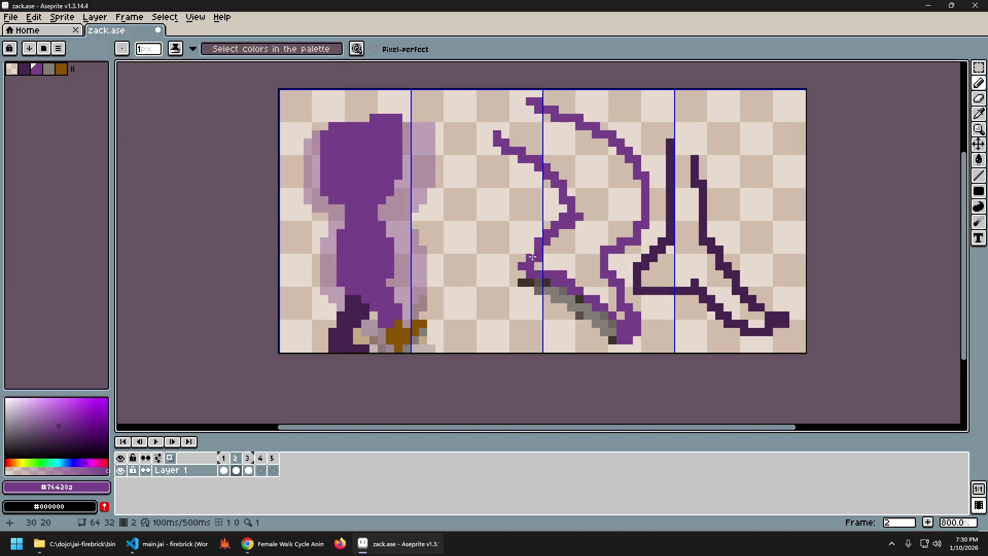
key(Left)
key(Right)
key(Right)
key(Left)
key(Left)
key(Right)
key(Left)
key(Right)
key(Right)
key(Left)
key(Left)
key(Right)
key(Right)
key(Left)
key(Left)
key(Right)
key(Left)
key(Right)
key(Left)
key(Right)
key(Left)
key(Right)
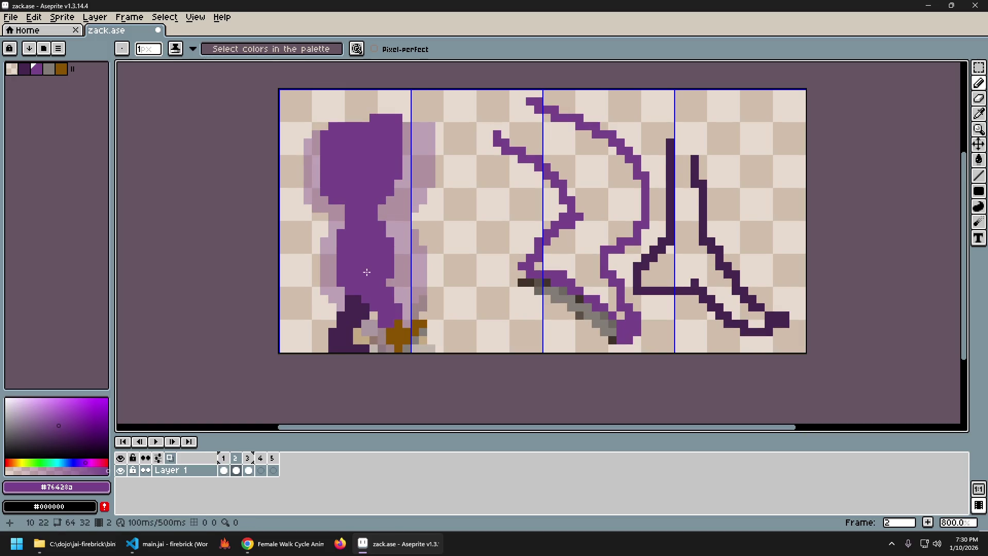
Toggle back and forth between frames 1, 2 and 3 to check the motion.
key(b)
key(Left)
key(Right)
key(Left)
key(Right)
key(Left)
key(Right)
key(Left)
key(Right)
key(Left)
key(Right)
key(Left)
key(Right)
key(Left)
key(Right)
key(Right)
key(Left)
key(Right)
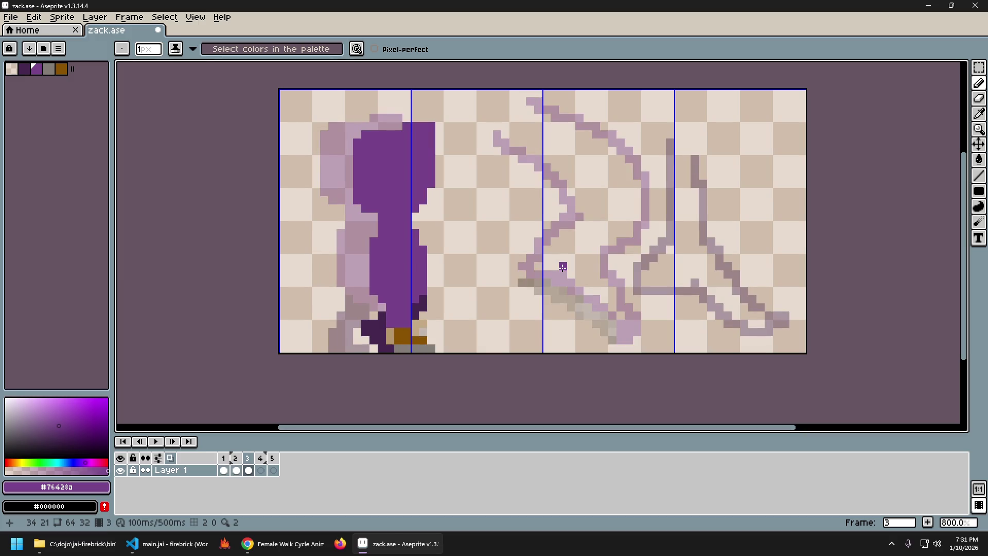
Settle on frame 3, sample the dark outline purple #44264f from the feet and play the animation.
key(Left)
key(Right)
key(Left)
key(Left)
key(Right)
key(Left)
key(Right)
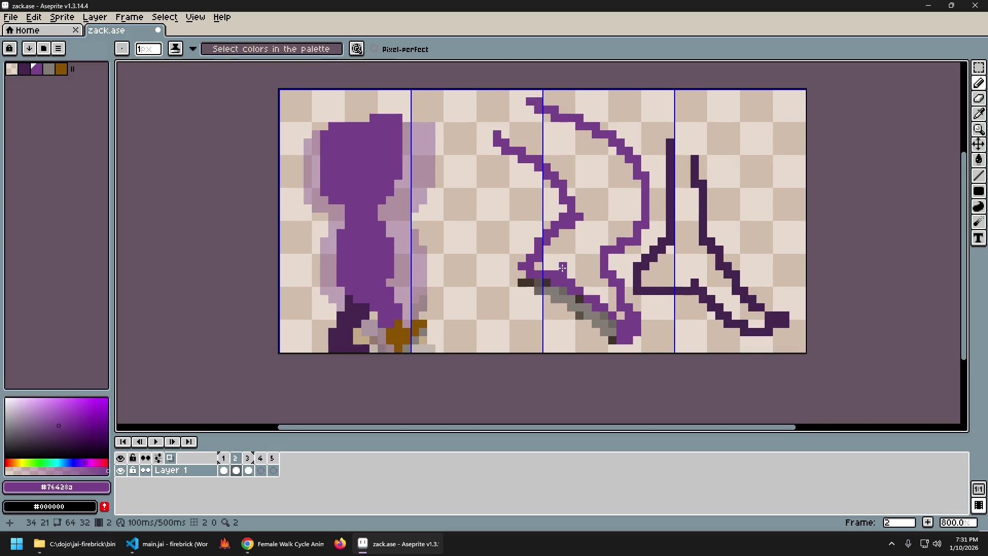
key(Right)
key(Left)
key(Right)
key(Left)
key(Right)
key(Left)
key(Right)
key(Left)
key(Right)
alt+click(424, 292)
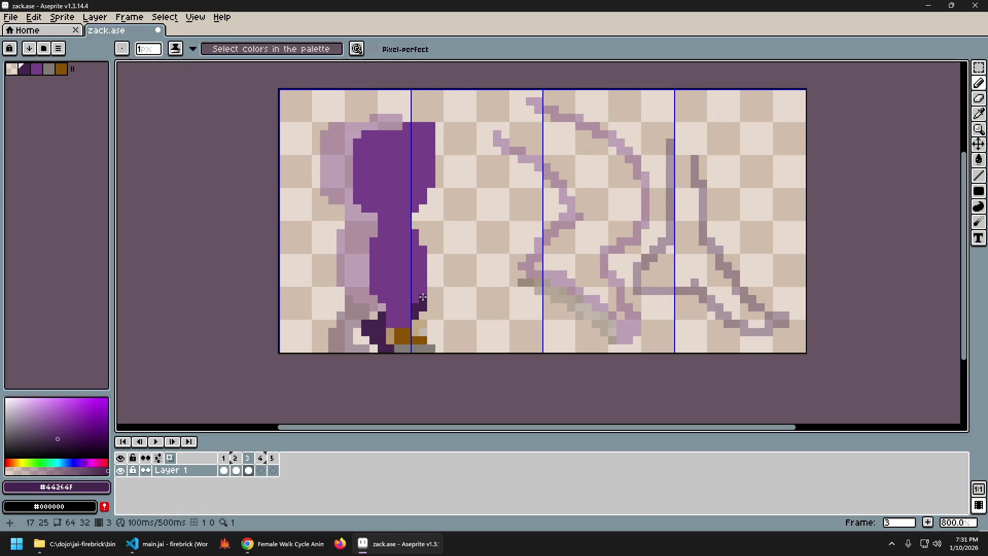
key(Return)
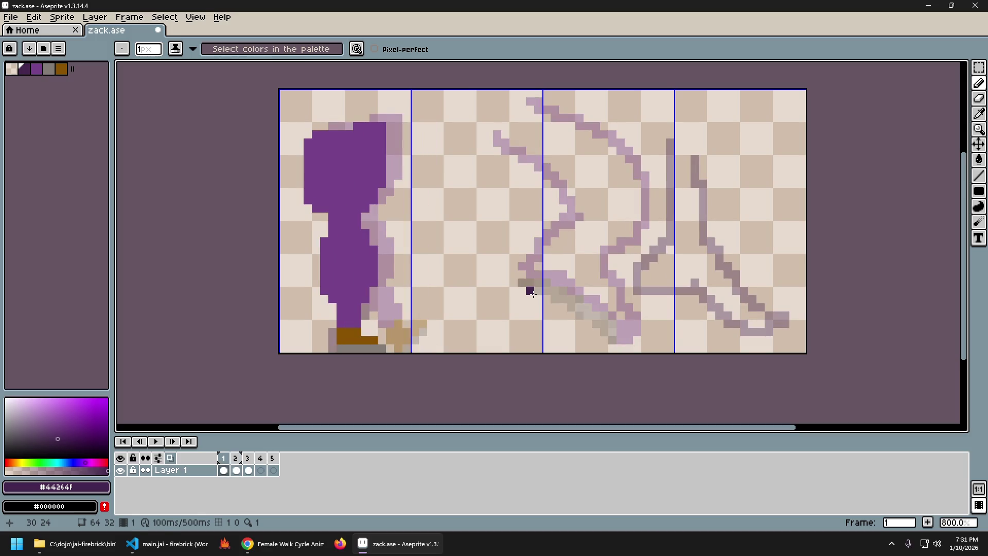
Pick the main purple #76428a from the palette, step to frame 3 and play the animation.
alt+click(326, 240)
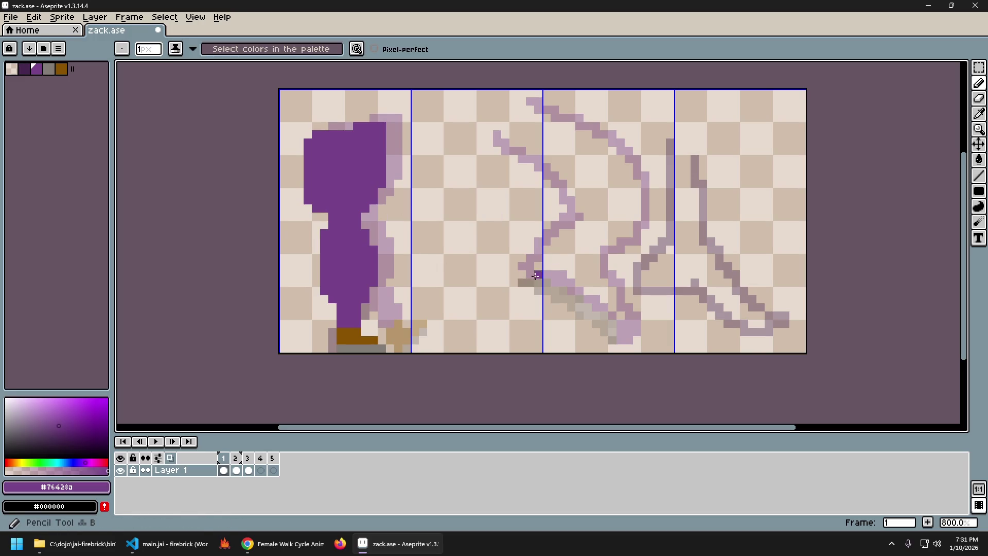
key(Right)
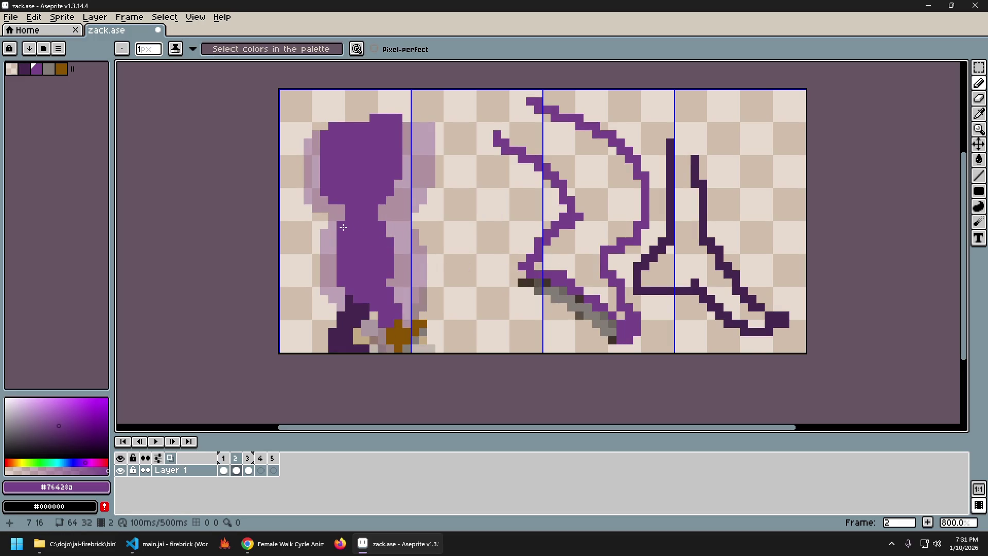
key(Right)
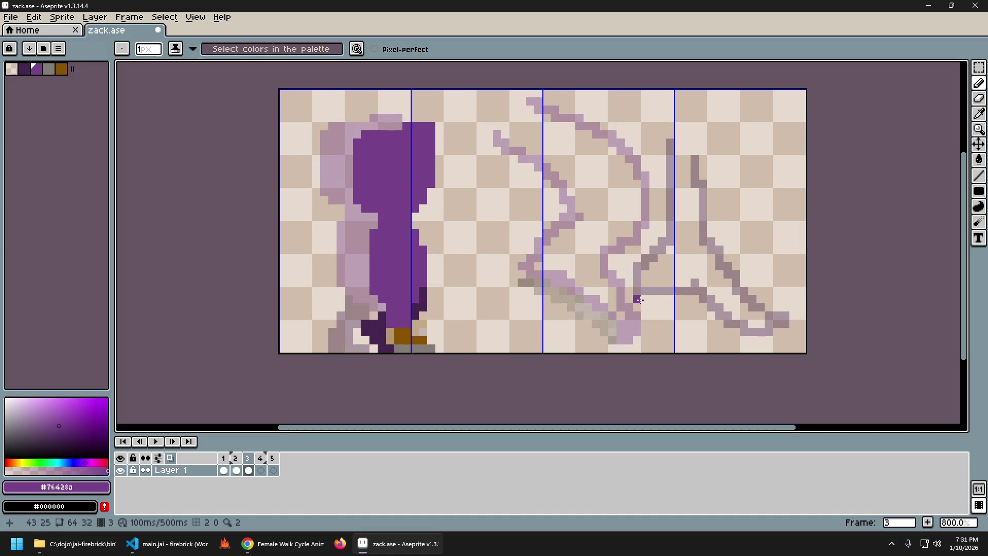
key(Return)
key(Return)
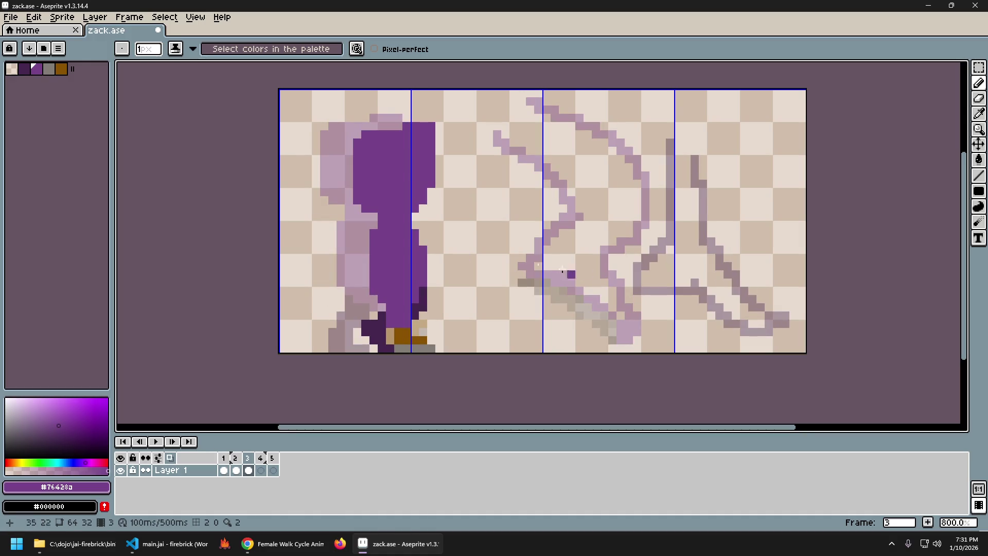
key(Left)
key(Left)
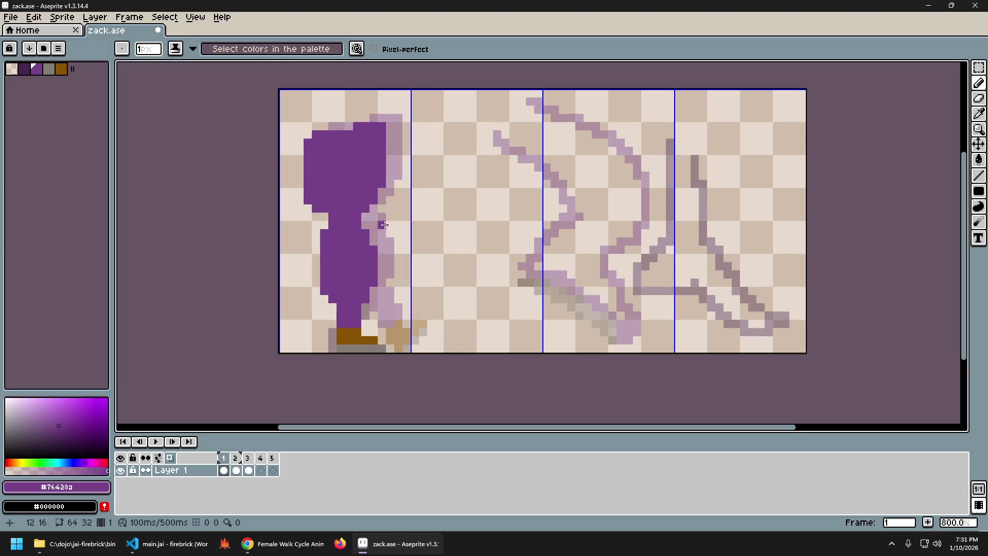
key(Right)
key(Right)
key(Return)
key(Return)
key(Return)
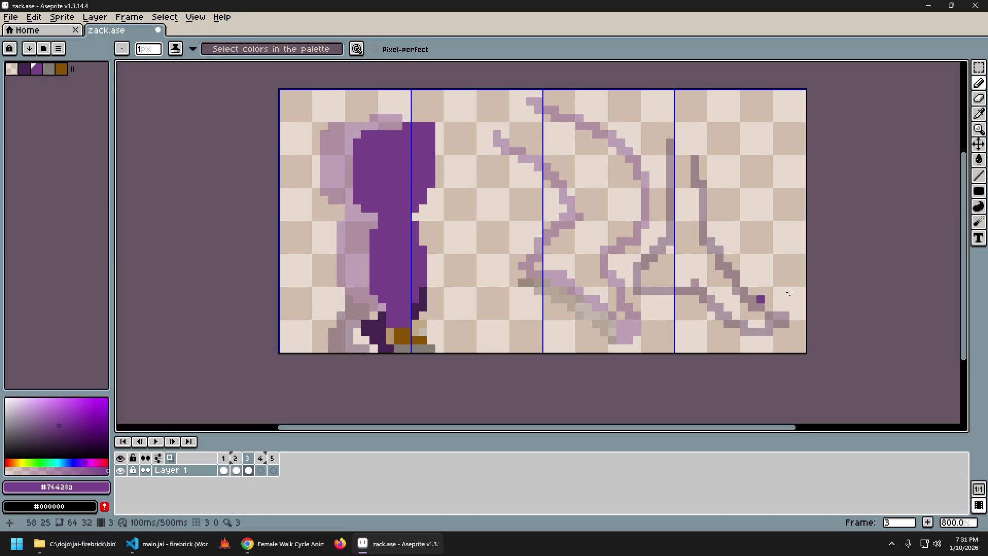
Glance at the walk-cycle reference and music tabs in Chrome, then minimize the browser.
click(284, 543)
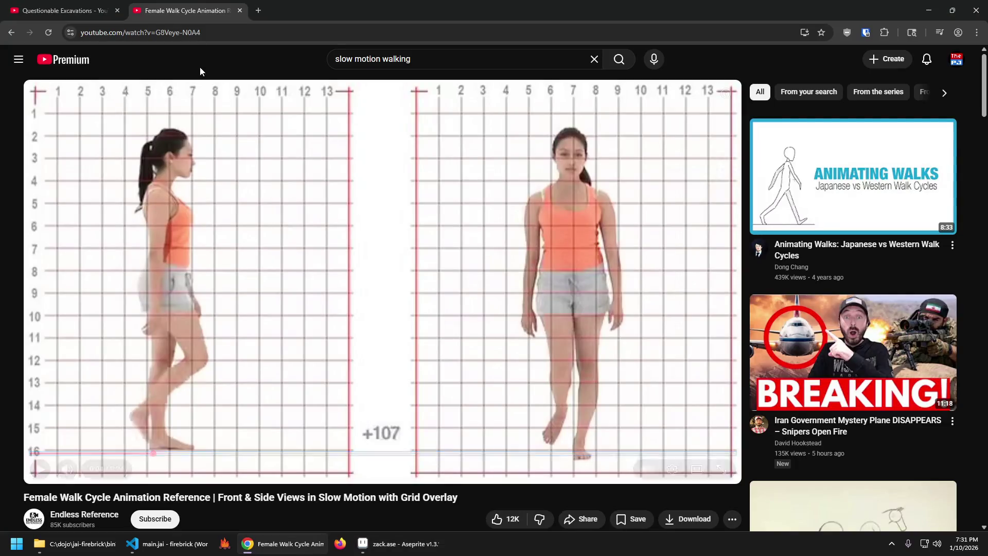
key(ctrl+shift+Tab)
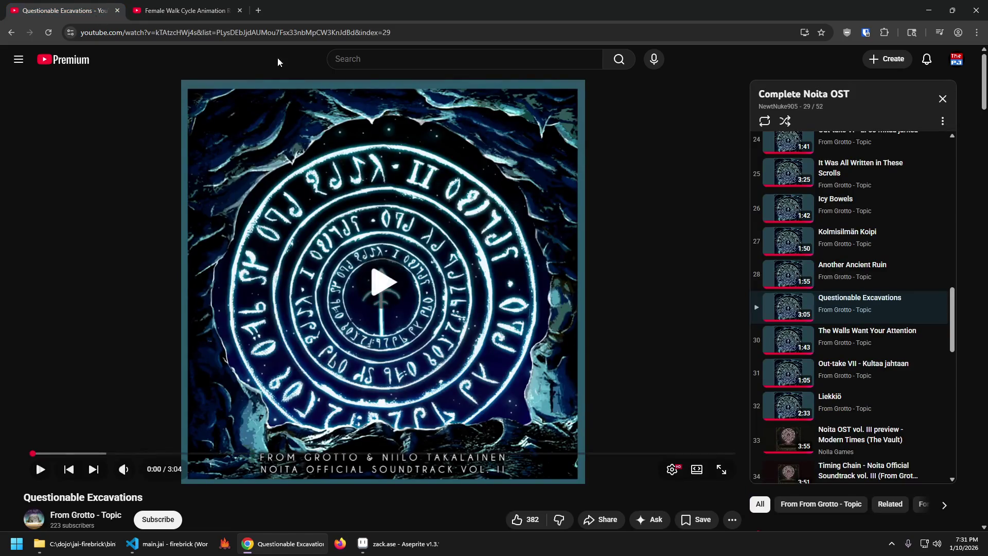
key(ctrl+Tab)
click(934, 7)
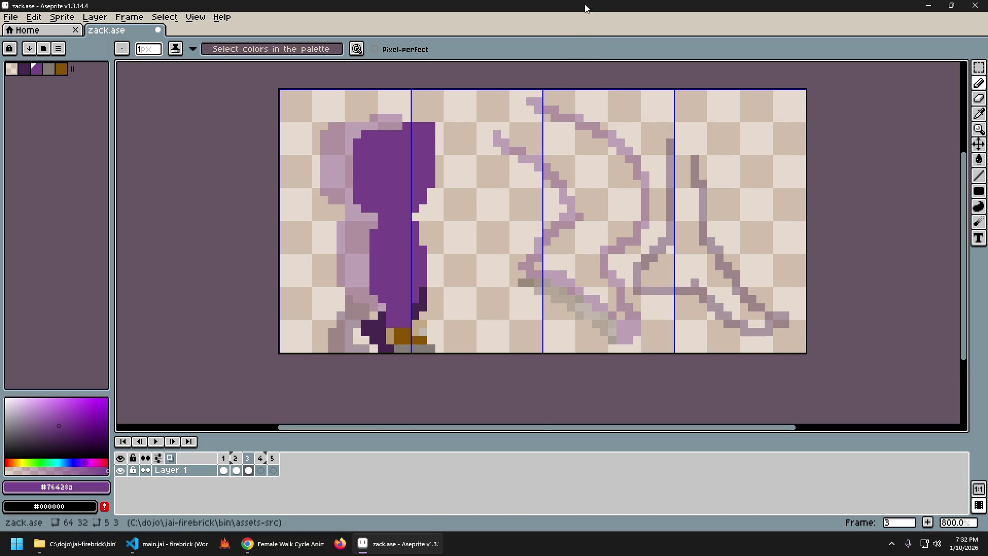
Flip through all the frames, including empty frame 5, to compare the onion-skinned poses.
key(Right)
key(Left)
key(Left)
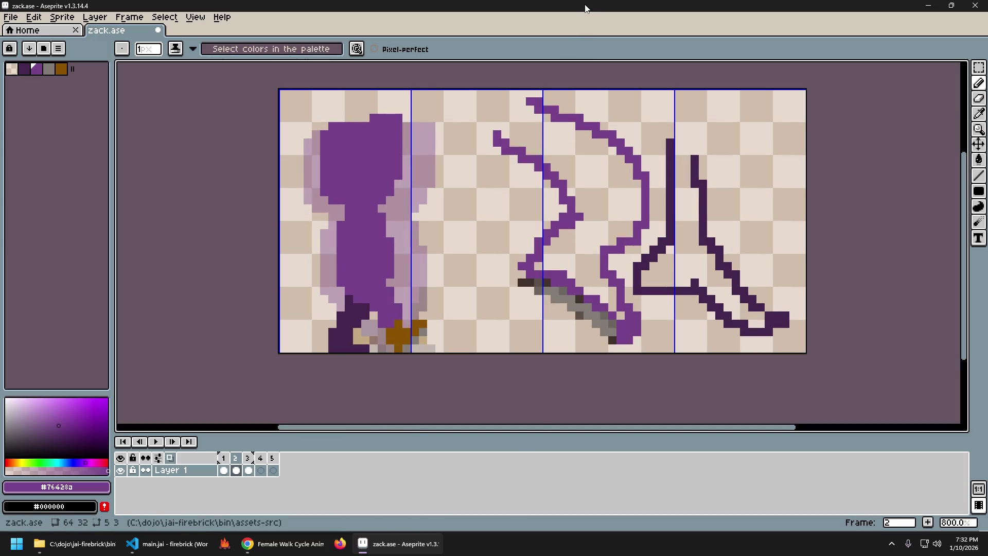
key(Left)
key(Right)
key(Left)
key(Right)
key(Left)
key(Right)
key(Left)
key(Right)
key(Left)
key(Left)
key(Right)
key(Right)
key(Left)
key(Right)
key(Right)
key(Left)
key(Left)
key(Right)
key(Left)
key(Right)
key(Left)
Toggle between frames 1 and 2 repeatedly to study the figure's pose change.
key(Right)
key(Left)
key(Right)
key(Left)
key(Right)
key(Right)
key(Left)
key(Left)
key(Right)
key(Left)
key(Right)
key(Left)
key(Right)
key(Left)
key(Right)
key(Left)
key(Right)
key(Left)
key(Right)
key(Left)
key(Right)
key(Left)
key(Right)
key(Left)
key(Right)
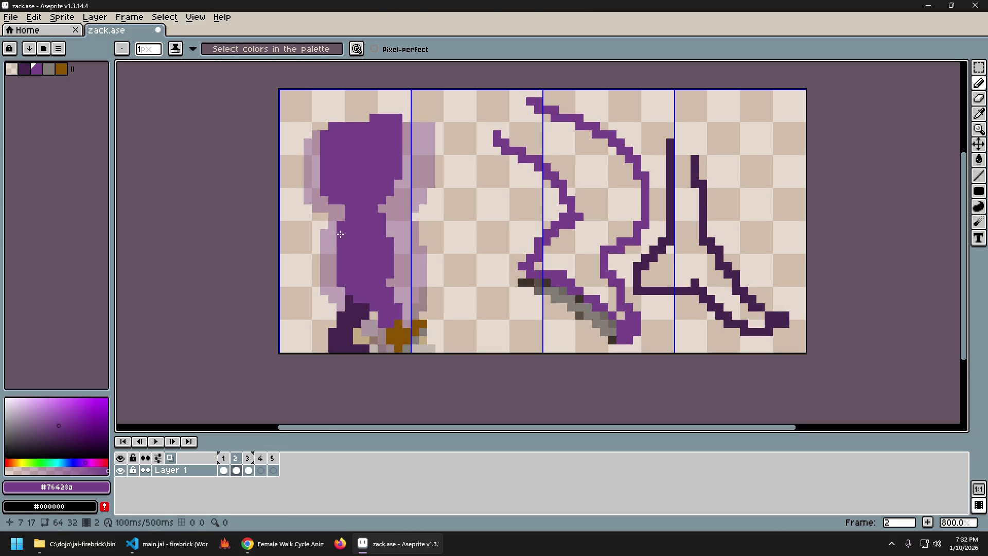
Switch to the pencil and keep comparing frames 1 and 2, settling on frame 2.
key(s)
key(b)
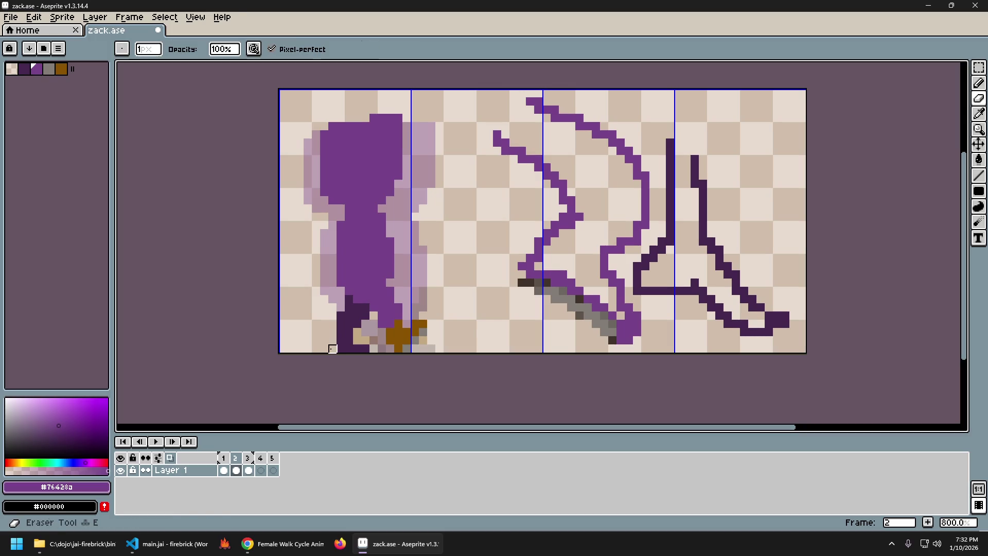
key(Left)
key(Right)
key(Left)
key(Right)
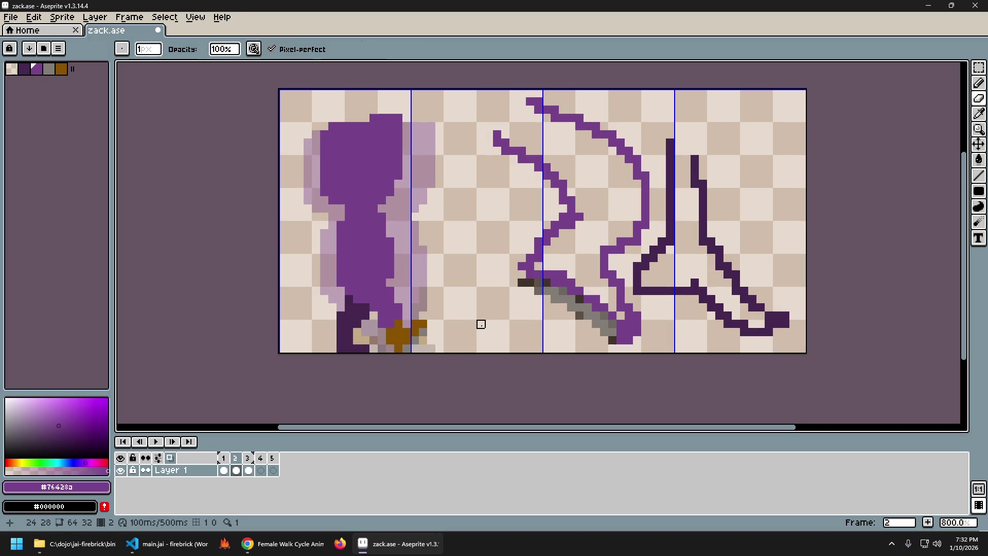
key(Left)
key(Right)
key(Left)
key(Right)
Compare the feet between frames 1 and 2, then undo the eraser strokes to restore frame 2's dark shoe pixels.
key(Left)
key(Right)
key(Left)
key(Right)
key(Left)
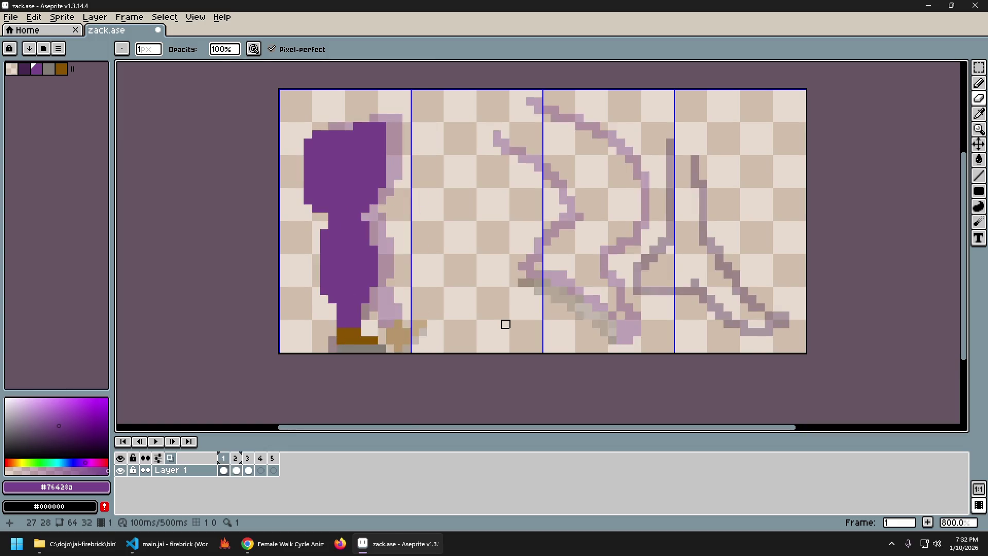
key(Right)
key(Left)
key(Right)
key(Left)
key(Right)
key(ctrl+z)
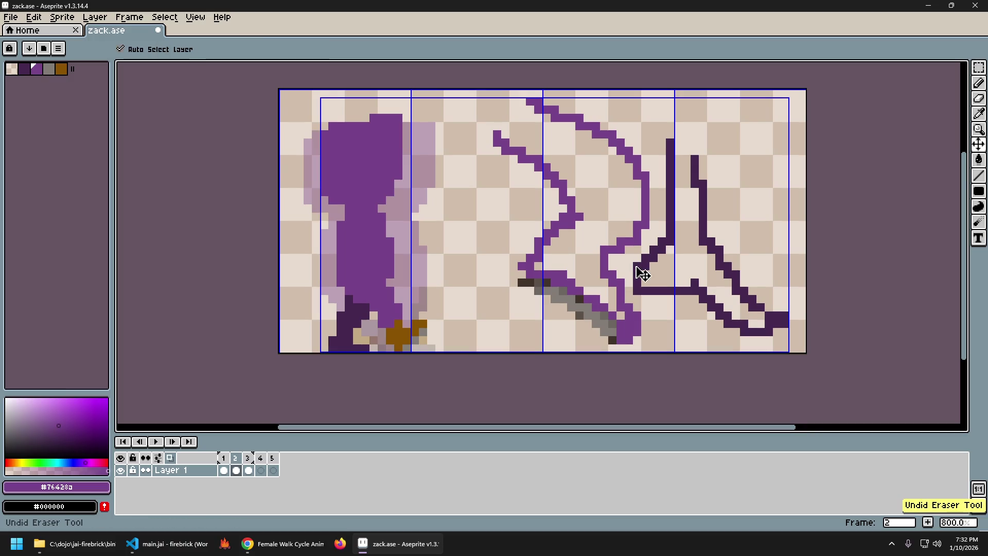
key(Left)
key(Right)
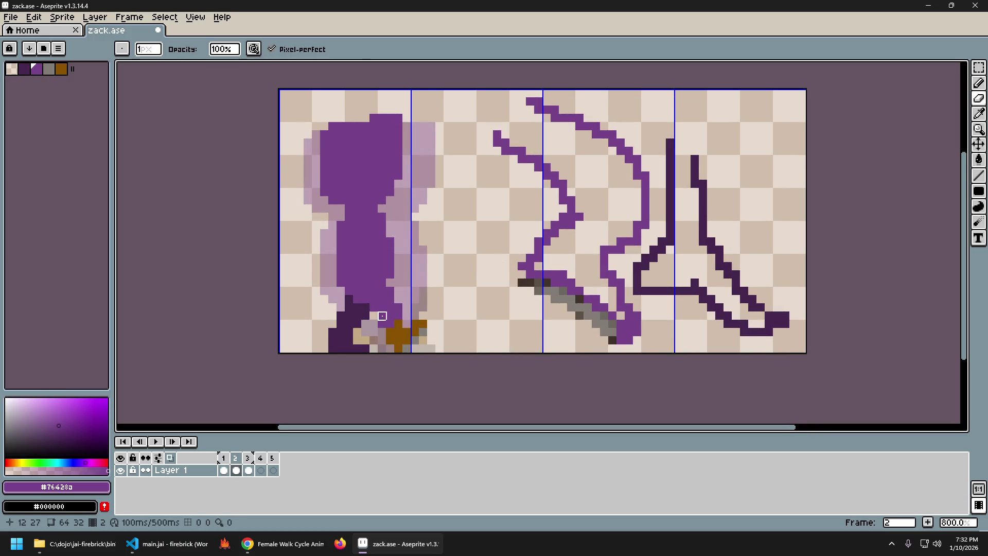
Trial-select the dark shoe pixels on frame 2, compare with frame 1, then undo the move.
key(m)
drag(329, 329, 373, 352)
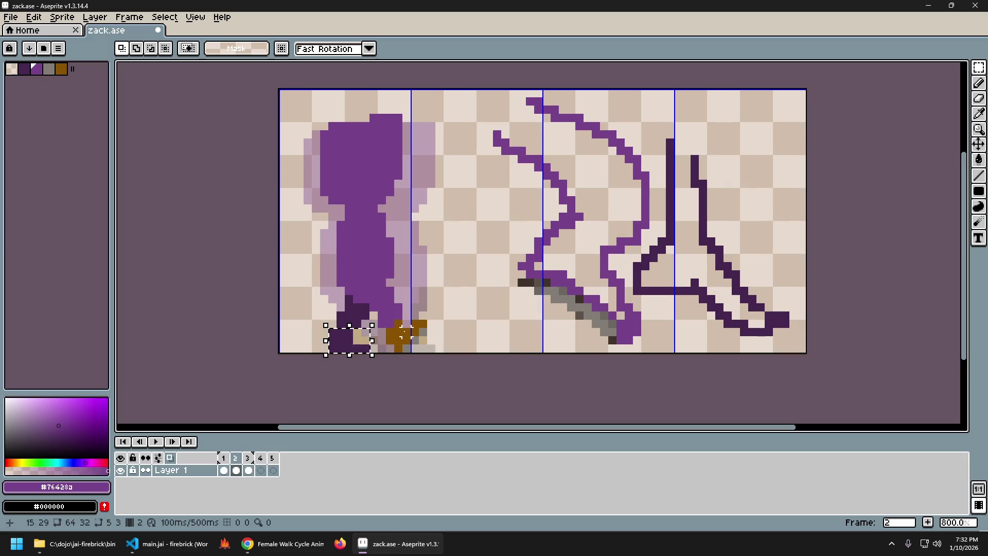
key(ctrl+d)
key(Left)
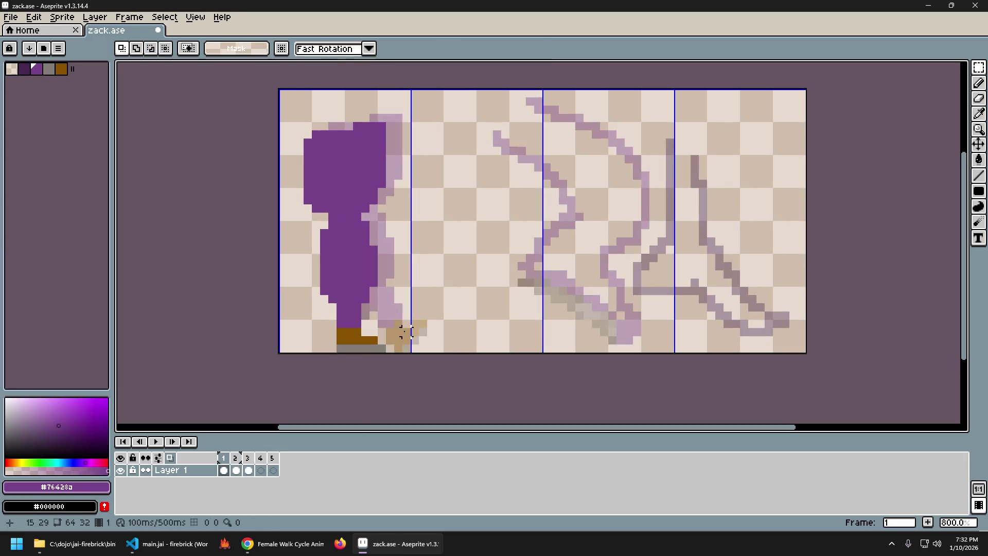
key(Right)
key(b)
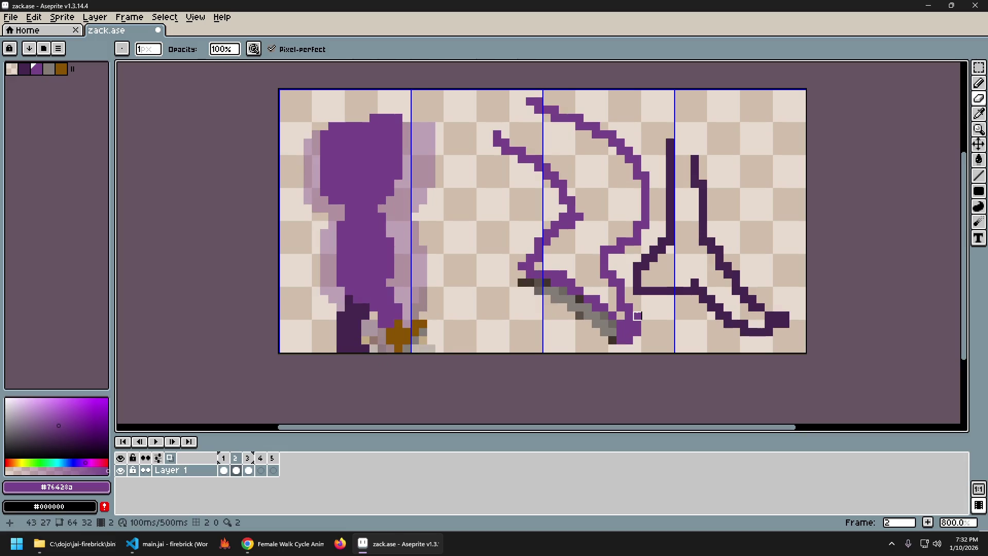
key(ctrl+z)
key(v)
key(ctrl+z)
key(ctrl+z)
key(b)
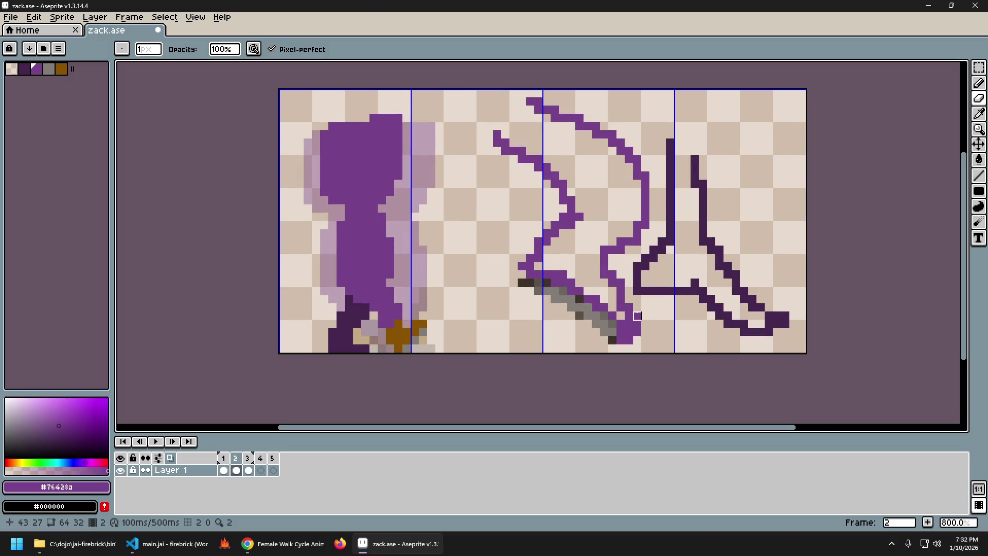
Marquee the lower-left dark foot on frame 2, nudge it one pixel right, and check against frame 1.
key(m)
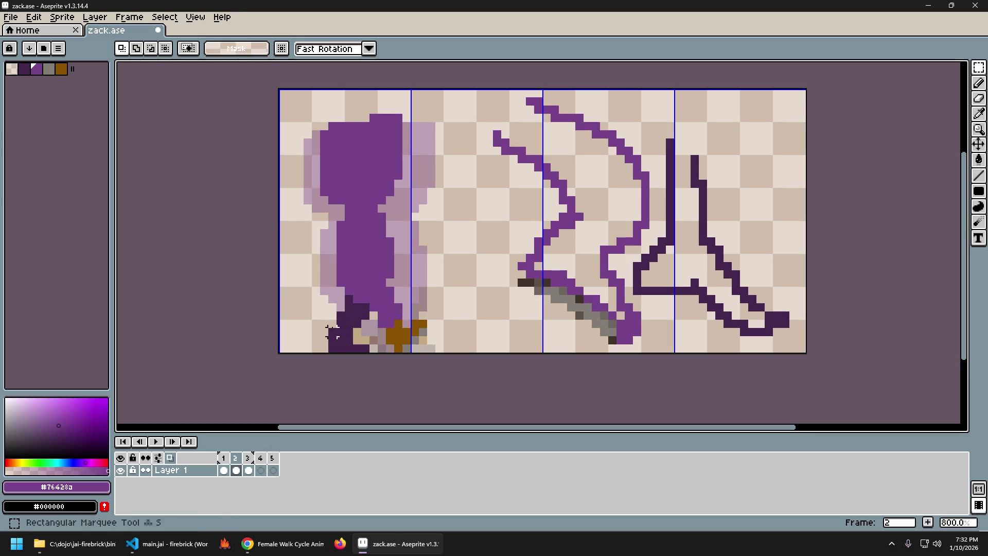
drag(329, 312, 371, 353)
key(Right)
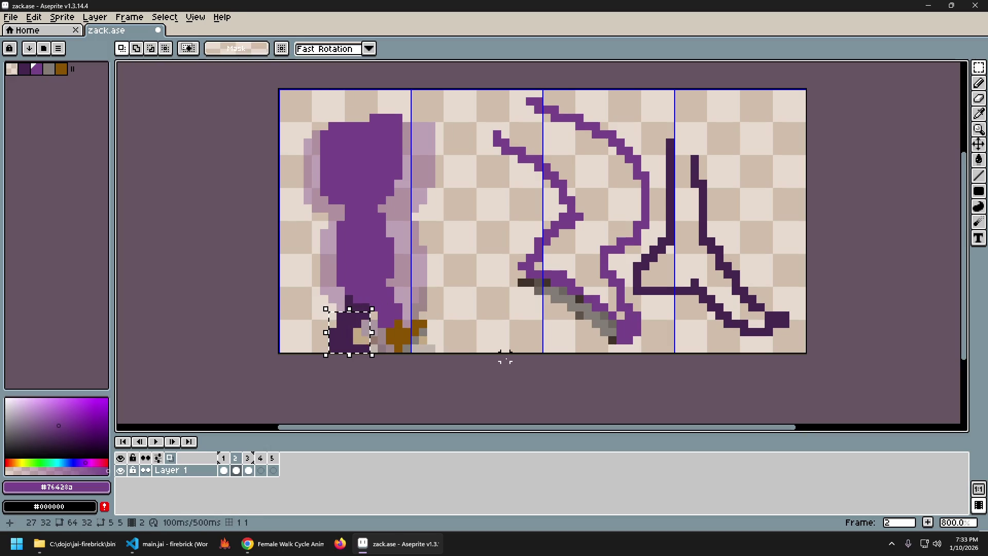
key(Left)
key(Right)
key(Left)
key(Right)
key(Left)
Flip repeatedly between frames 2 and 3 to judge the foot shift, settling back on frame 2.
key(Right)
key(Right)
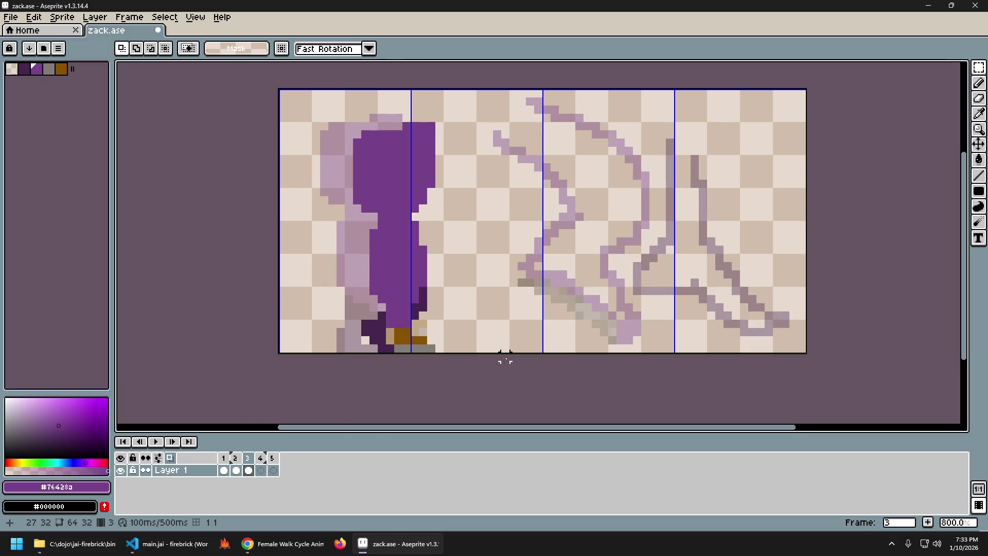
key(Left)
key(Left)
key(Right)
key(Right)
key(Left)
key(Right)
key(Left)
key(Right)
key(Left)
key(Right)
key(Left)
key(Right)
key(Left)
key(Right)
key(Left)
key(Right)
key(Left)
key(Right)
key(Left)
key(Right)
key(Left)
key(Right)
key(Left)
key(Right)
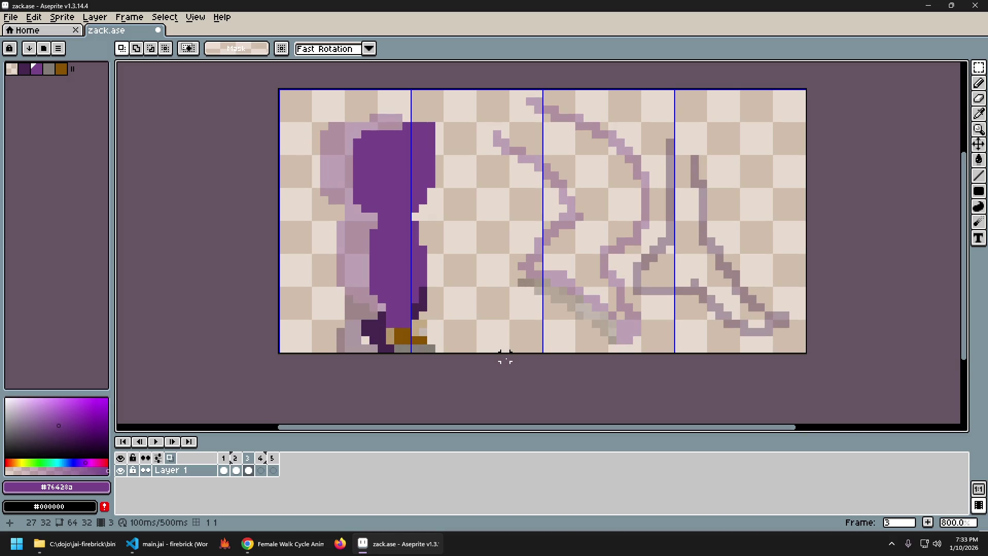
key(Left)
key(Right)
key(Left)
key(Right)
key(Left)
key(Right)
key(Left)
key(Right)
key(Left)
key(Right)
With the Pencil (B) on frame 2, flip between frames 2 and 3 to check the feet motion.
key(Left)
key(b)
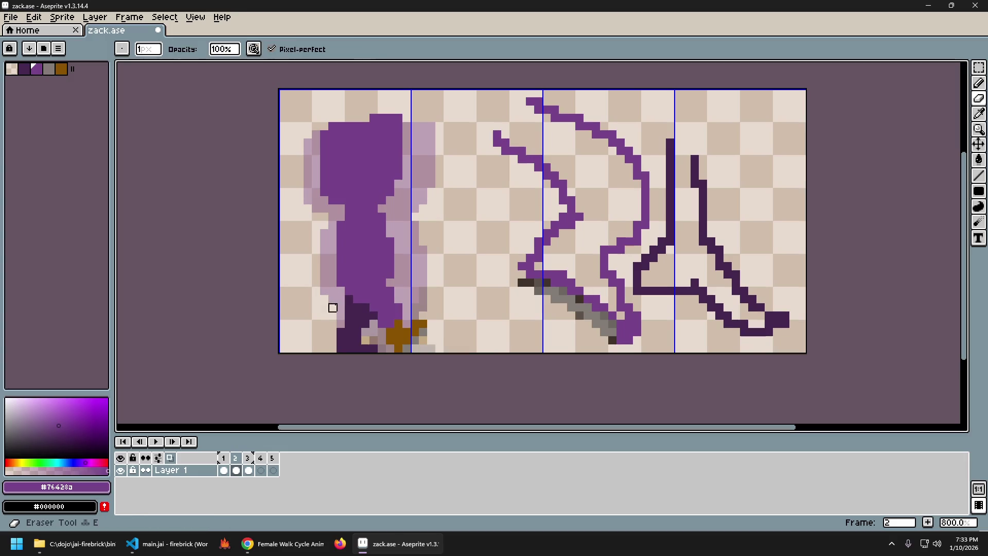
key(Right)
key(Left)
key(Right)
key(Left)
key(Right)
key(Left)
key(Right)
key(Left)
key(Right)
key(Left)
key(Right)
key(Left)
key(Right)
key(Left)
key(Right)
key(Left)
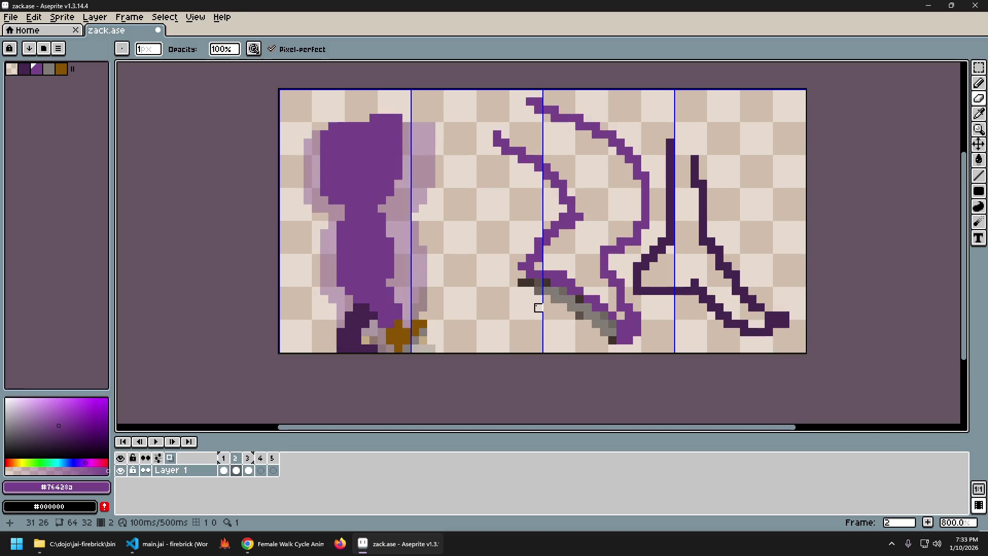
key(Right)
key(Left)
key(Right)
key(Left)
key(Right)
key(Left)
key(Right)
key(Left)
key(Right)
key(Left)
key(Right)
key(Left)
key(Right)
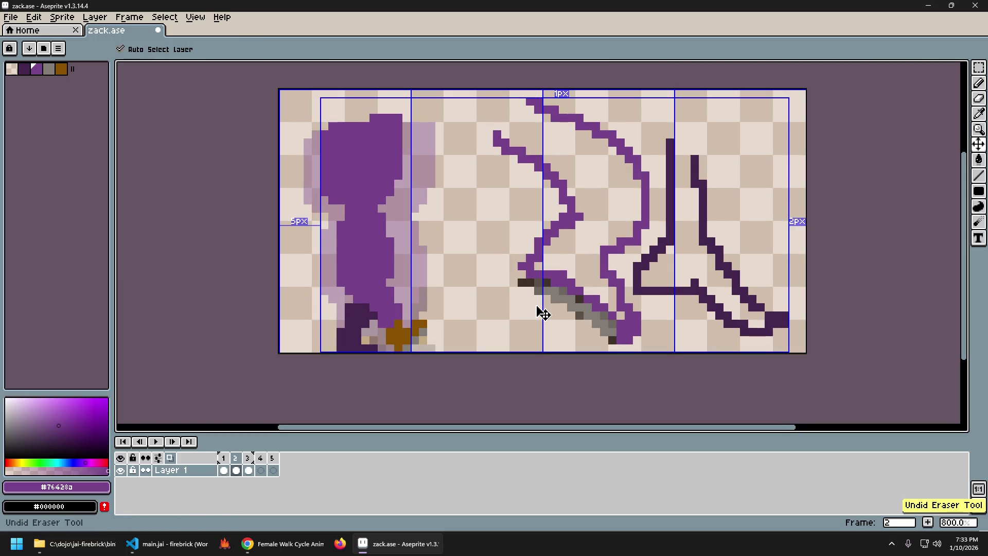
key(Left)
key(Right)
key(Left)
key(Right)
key(Left)
key(Right)
key(Left)
key(Left)
key(Right)
key(Left)
key(Right)
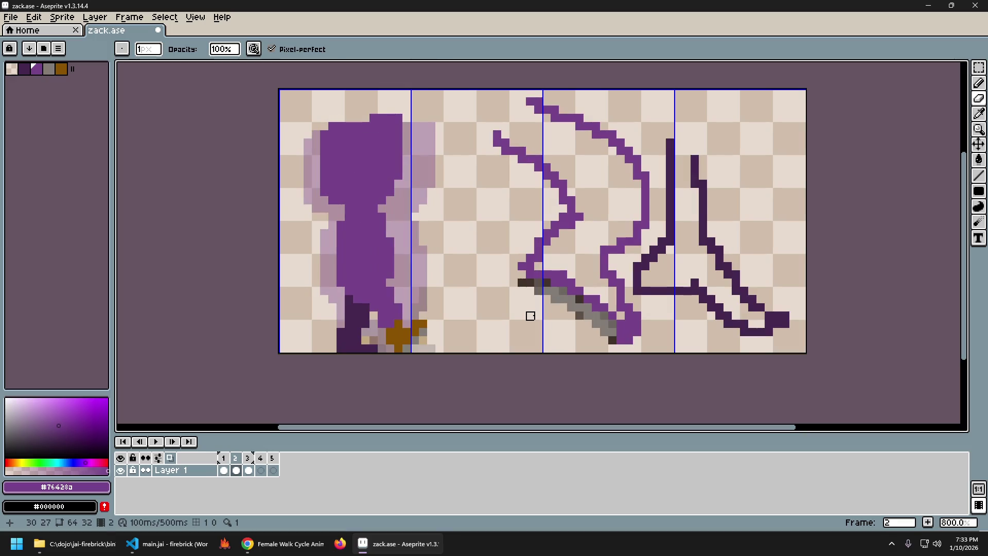
key(Right)
key(Left)
key(Right)
key(Left)
key(Right)
key(Left)
Step through frames 1, 2 and 3 comparing the feet, ending back on frame 2.
key(Right)
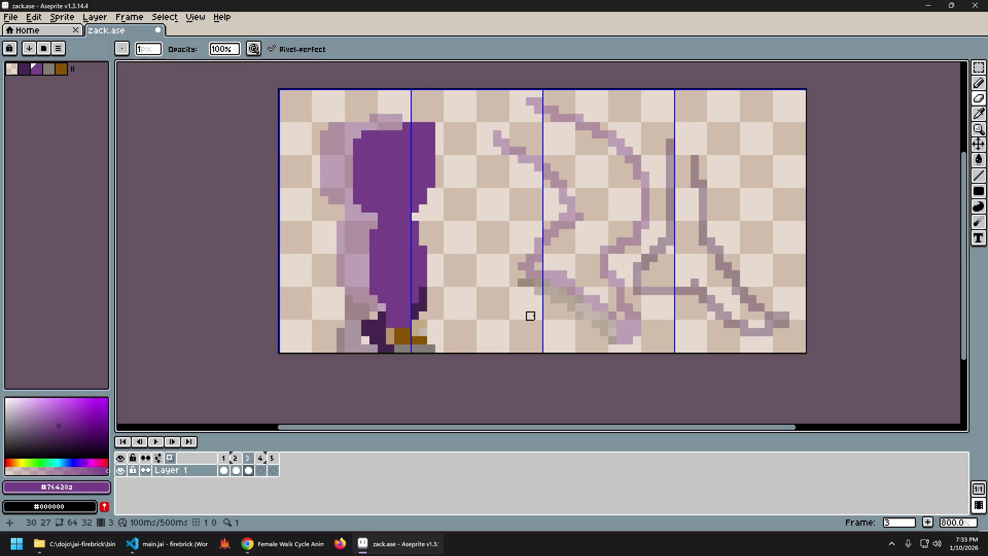
key(Left)
key(Right)
key(Left)
key(Right)
key(Left)
key(Right)
key(Left)
key(Right)
key(Left)
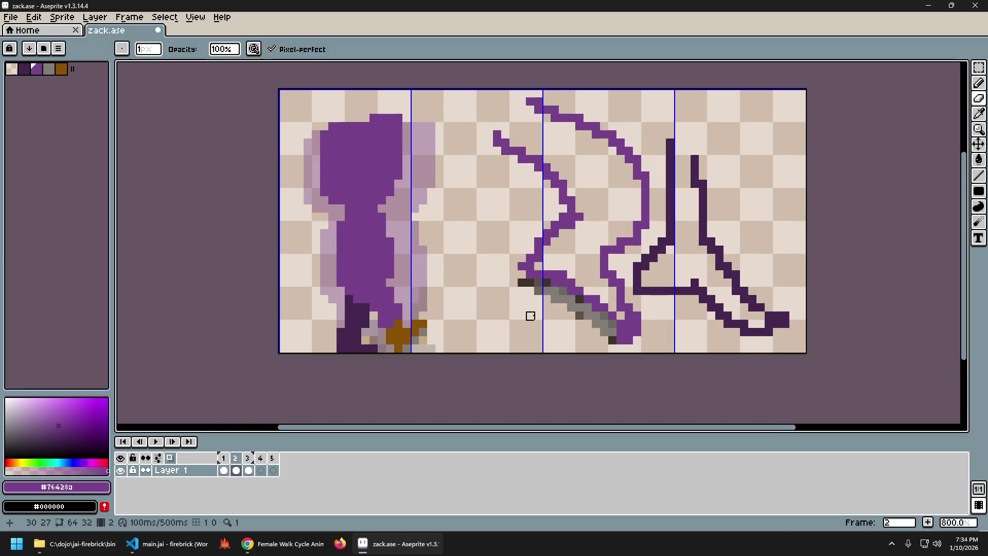
key(Right)
key(Left)
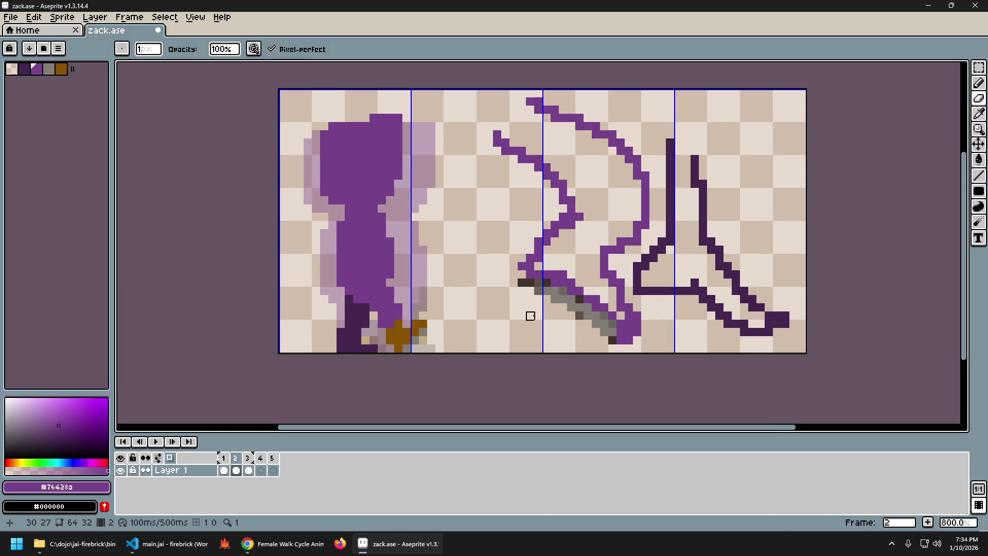
key(Right)
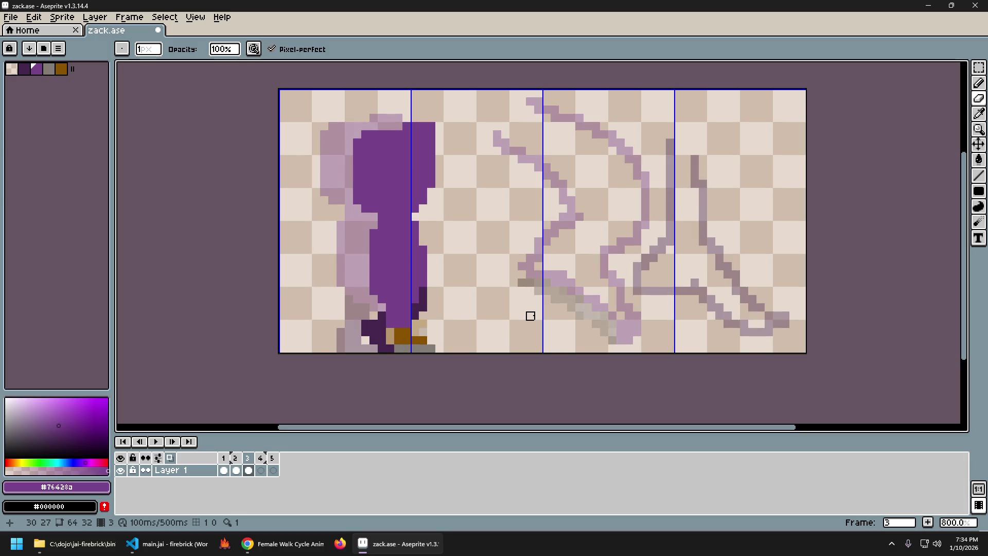
key(Right)
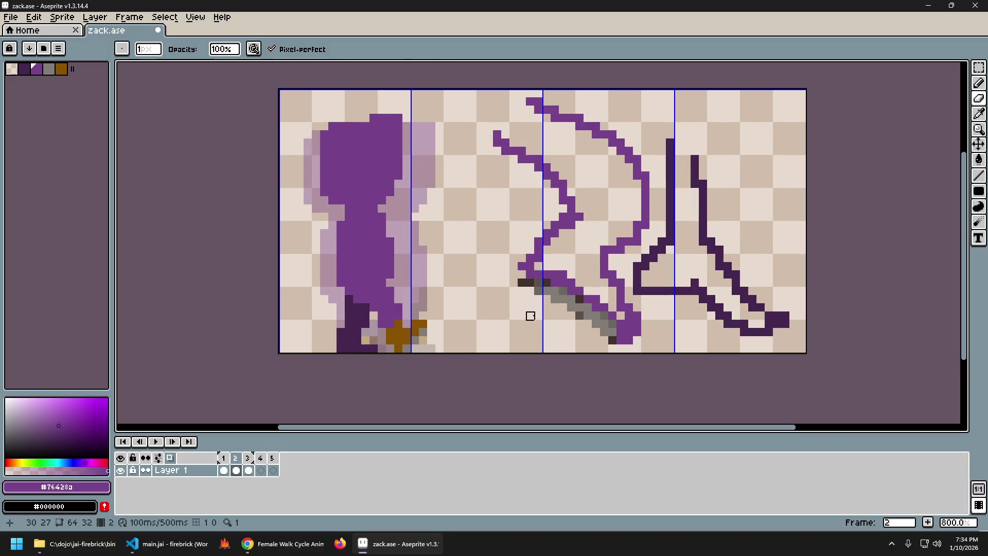
key(Left)
key(Left)
key(Left)
key(Right)
key(Left)
key(Right)
key(Left)
key(Right)
key(Left)
key(Right)
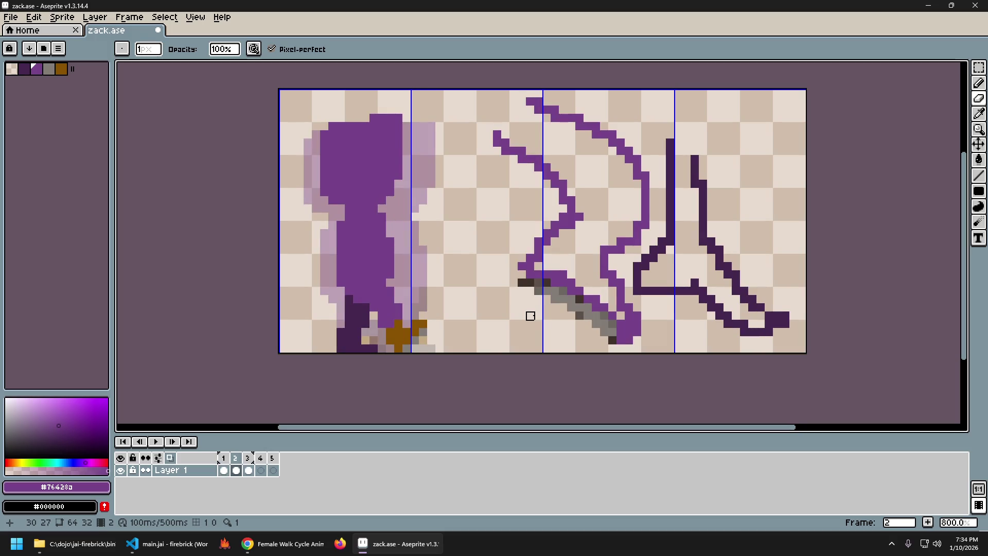
key(Left)
key(Right)
Switch to the Eraser (E) for frame 2's feet and compare against frame 3.
key(e)
key(Right)
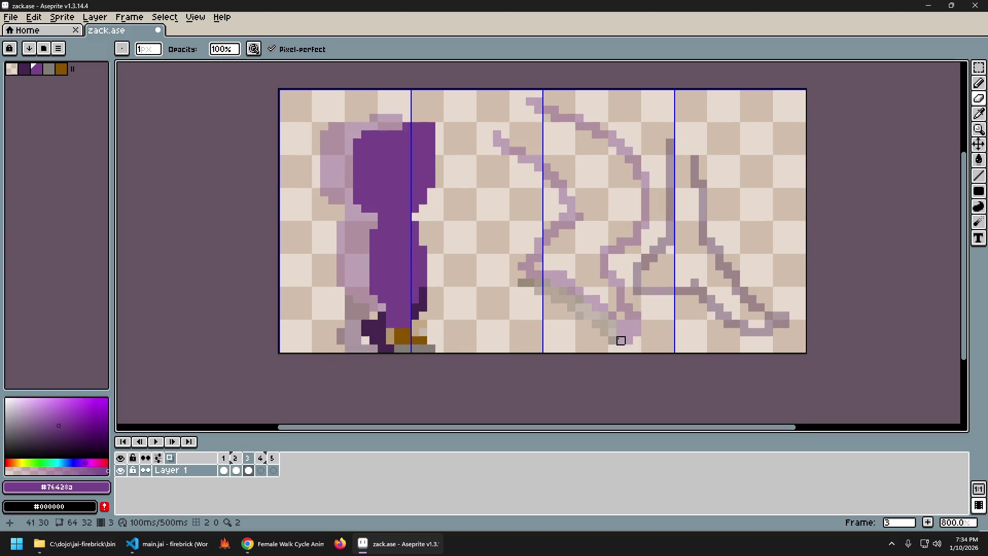
key(Left)
key(Right)
key(Left)
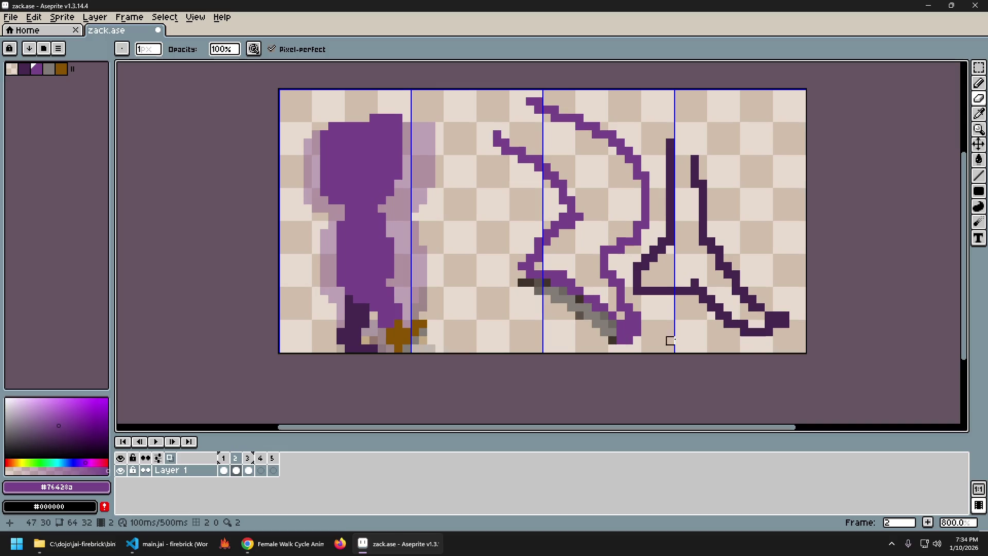
Redraw frame 2's feet with the Pencil in dark purple #44264f, checking against neighbouring frames.
key(b)
alt+click(367, 340)
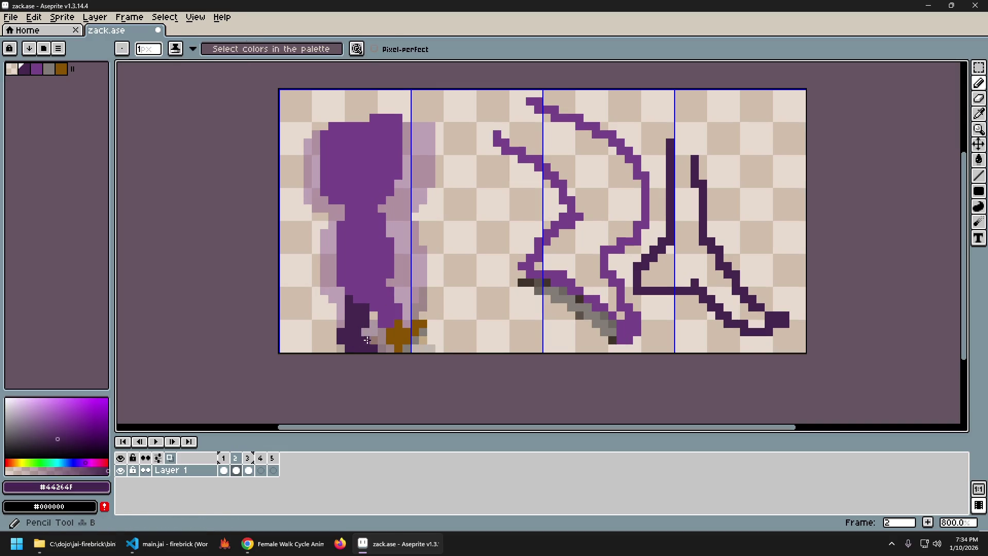
key(Right)
key(Left)
key(Right)
key(Left)
key(Right)
key(Left)
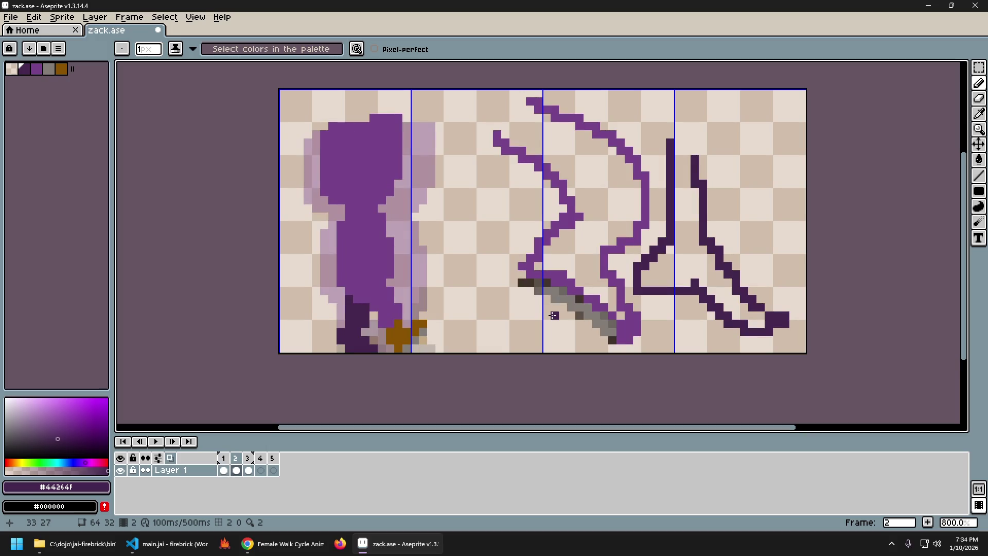
key(Right)
key(Left)
key(Right)
key(Left)
key(Right)
key(Left)
key(Left)
key(Right)
key(Left)
key(m)
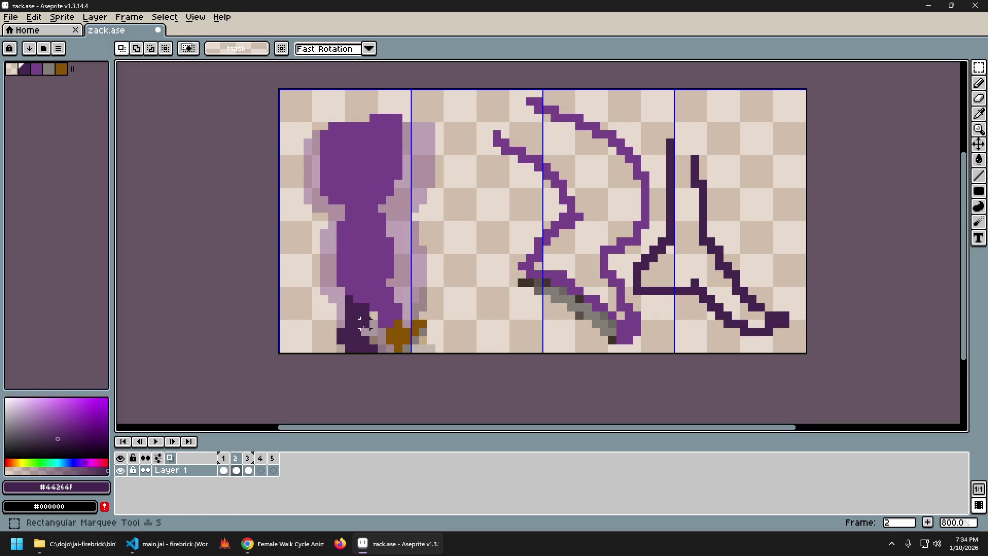
Shift frame 2's dark foot pixels one pixel left with the marquee and flip frames to compare.
mouse_move(373, 318)
mouse_down()
mouse_move(334, 353)
mouse_move(343, 336)
mouse_up()
click(440, 355)
key(Left)
key(Right)
key(Left)
key(Right)
key(Left)
key(Right)
key(Left)
key(Right)
key(Left)
key(Right)
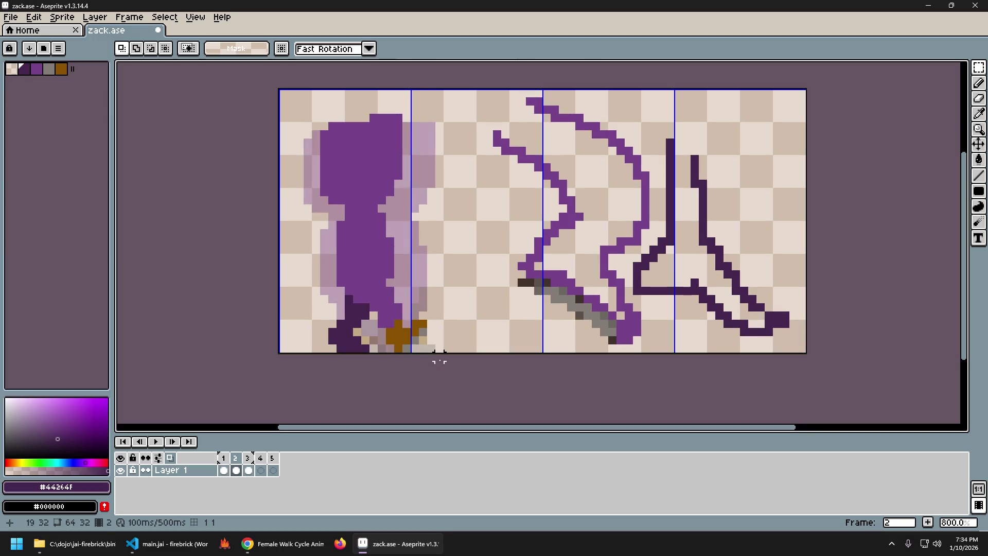
Back on the Pencil, step through frames 1–3 to judge the shifted feet against their neighbours.
key(b)
key(Left)
key(Right)
key(Left)
key(Right)
key(Left)
key(Right)
key(Left)
key(Right)
key(Right)
key(Left)
key(Right)
key(Left)
key(Left)
key(Right)
key(Left)
key(Right)
key(Left)
key(Right)
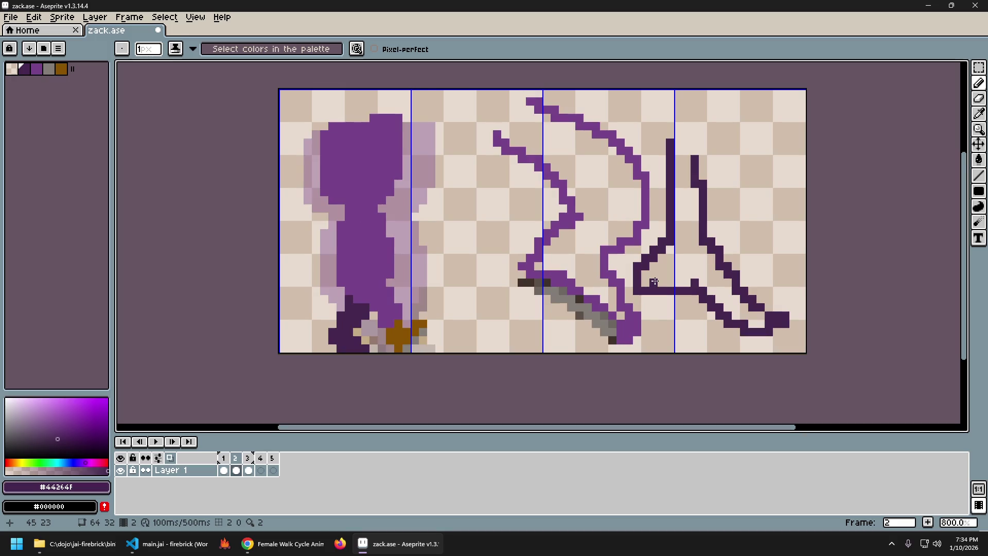
Undo the pencil stroke and the one-pixel foot shift with Ctrl+Z, then recheck frames 1 and 2.
key(Left)
key(Right)
key(Left)
key(Right)
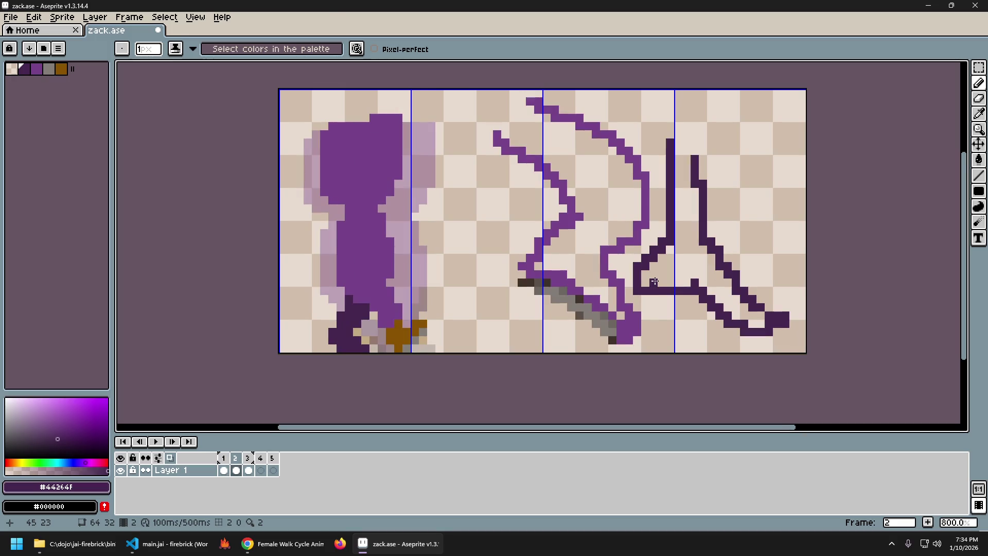
key(ctrl+z)
key(ctrl+z)
key(ctrl+z)
key(ctrl+z)
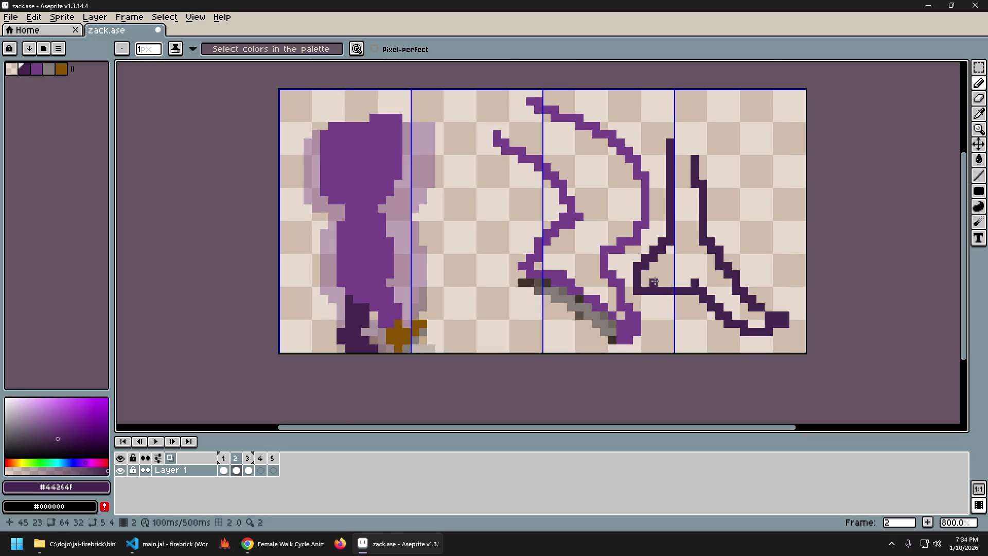
key(Left)
key(Right)
key(Left)
key(Right)
key(ctrl+z)
key(Left)
key(Right)
key(Left)
key(Right)
key(Left)
key(Right)
key(Left)
key(Right)
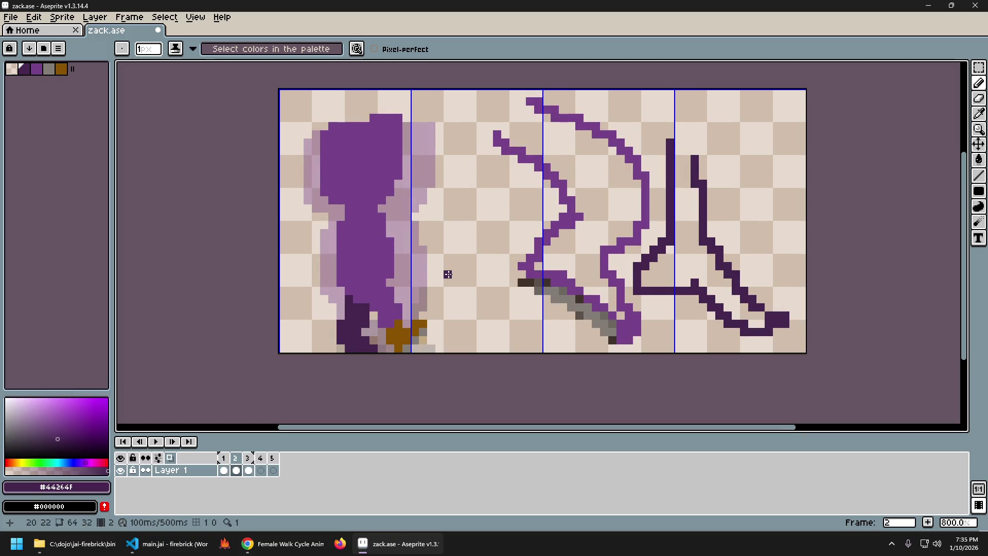
With the Pencil selected again, flip through frames 1, 2 and 3 to verify the restored feet.
key(b)
key(Left)
key(Right)
key(Left)
key(Right)
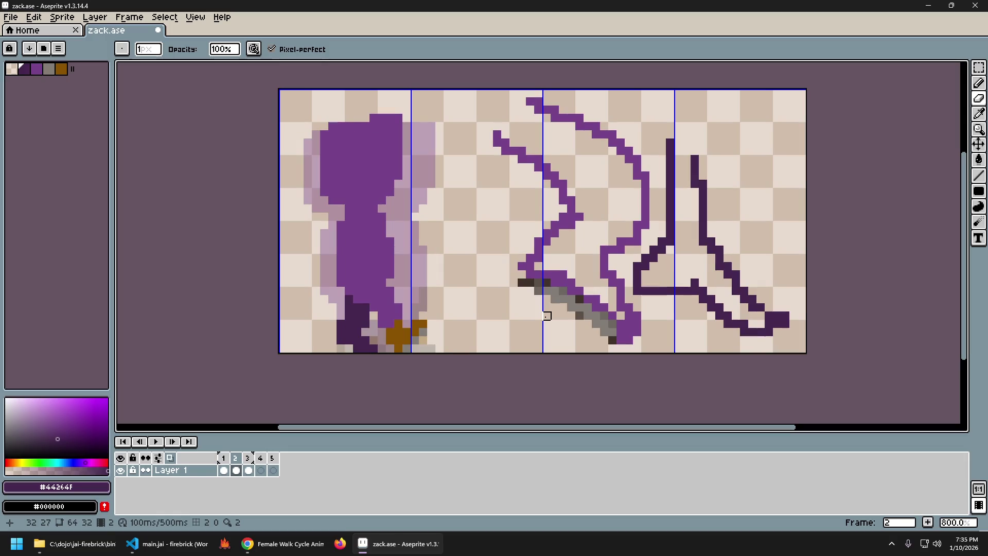
key(Left)
key(Right)
key(Left)
key(Right)
key(Left)
key(Right)
key(Left)
key(Right)
key(Right)
key(Left)
key(Right)
key(Left)
key(Right)
key(Left)
key(Right)
Toggle repeatedly between frames 2 and 3 to compare the feet, ending ready to pick a colour from the canvas.
key(Left)
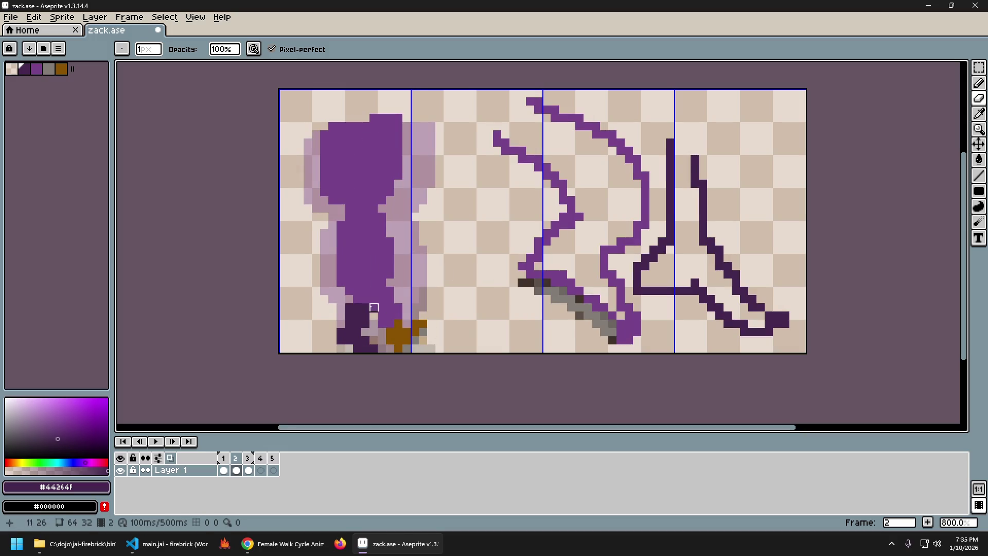
key(Right)
key(Left)
key(Right)
key(Left)
key(Right)
key(Left)
key(Right)
key(Left)
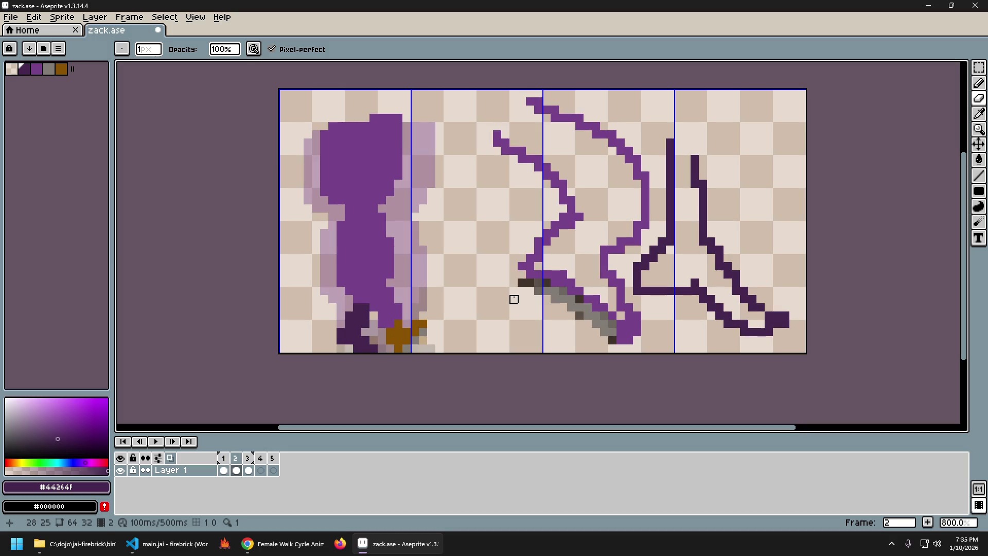
key(Right)
key(Left)
key(Right)
key(Left)
key(Right)
key(Left)
key(Right)
key(Left)
key(Right)
key(Left)
key(Right)
key(Left)
key(Right)
key(Left)
key(Right)
key(Left)
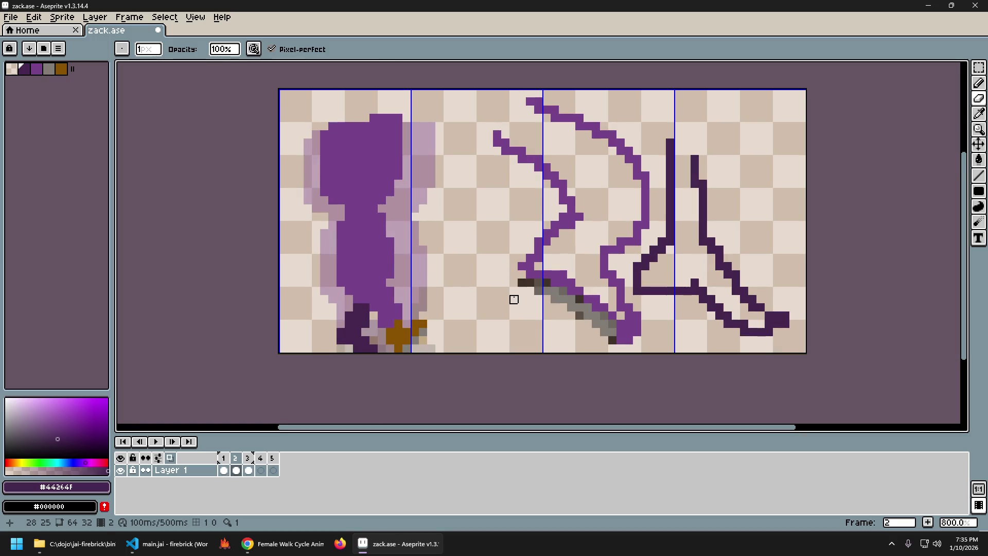
key(alt)
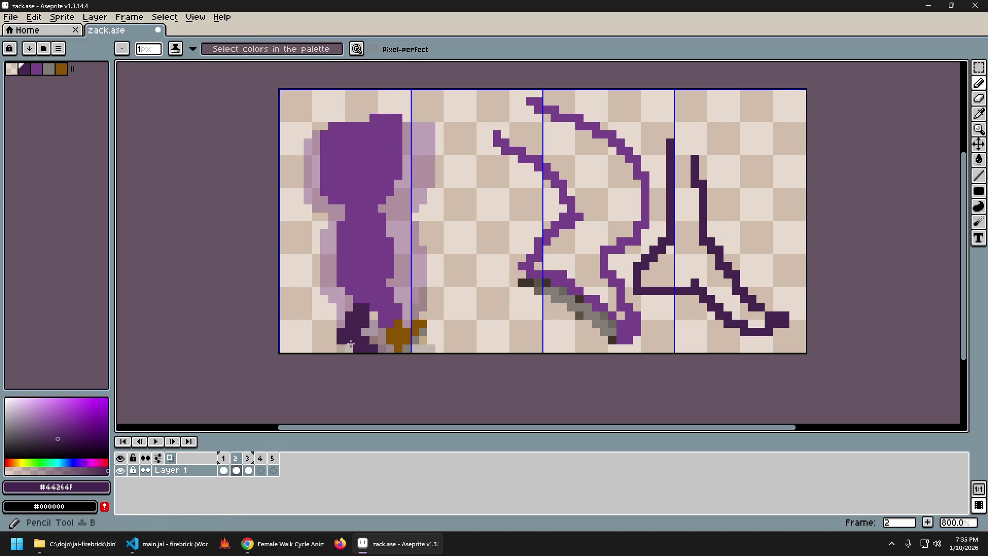
Flip rapidly between frames 2 and 3 to compare the figure's poses, ending on frame 3.
key(Right)
key(Left)
key(Right)
key(Left)
key(Right)
key(Left)
key(Right)
key(Left)
key(Left)
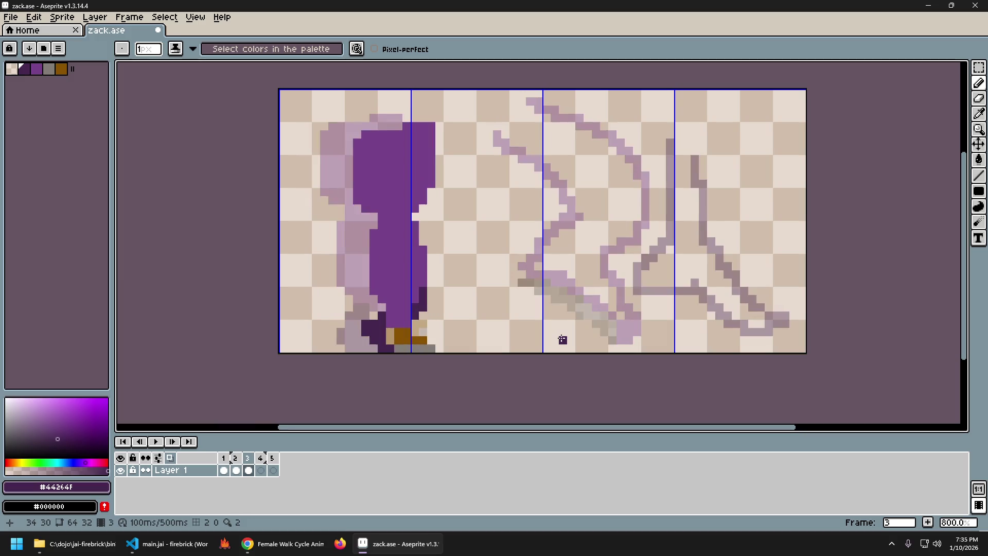
key(Right)
key(Right)
key(Left)
key(Right)
key(Left)
key(Right)
key(Left)
key(Right)
key(Left)
key(Right)
key(Left)
key(Right)
key(Right)
Paste the frame 3 figure into the empty frame 4, shifted two pixels right, and commit it.
key(Left)
key(Left)
key(Right)
key(Left)
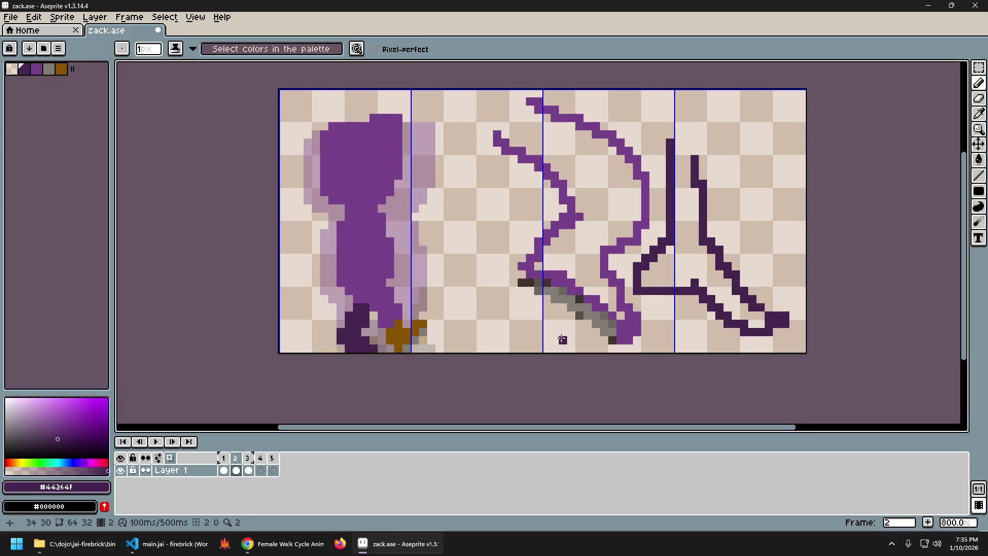
key(Left)
key(Right)
key(Right)
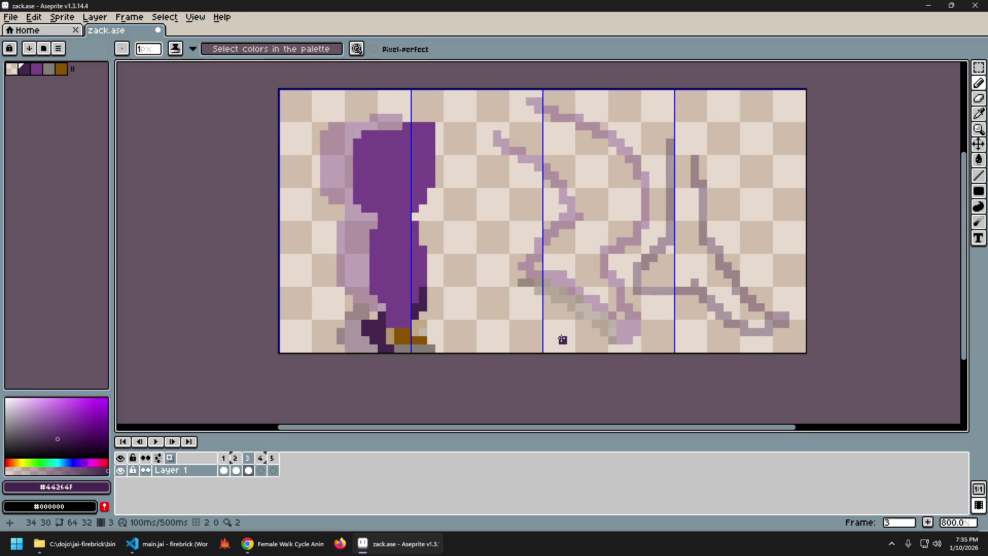
key(Right)
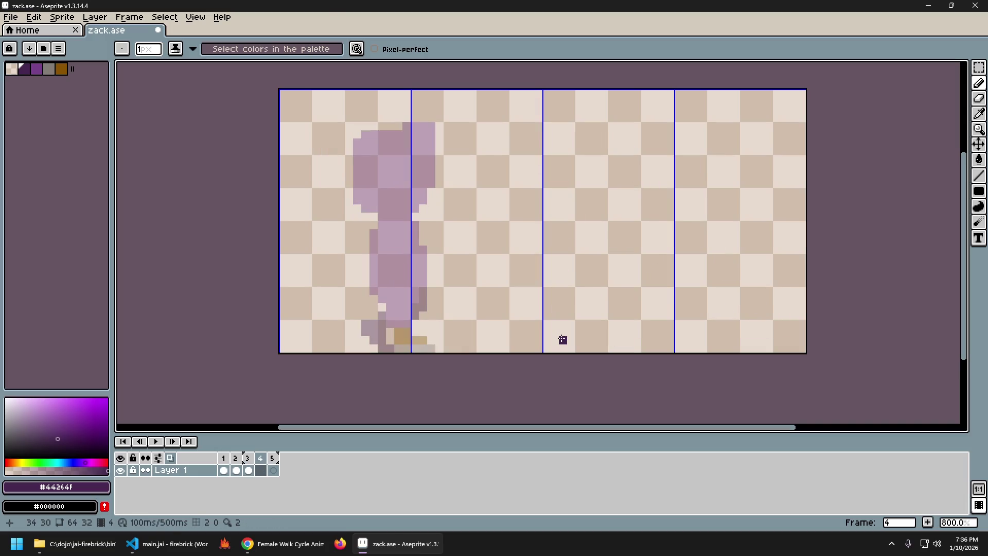
key(ctrl+v)
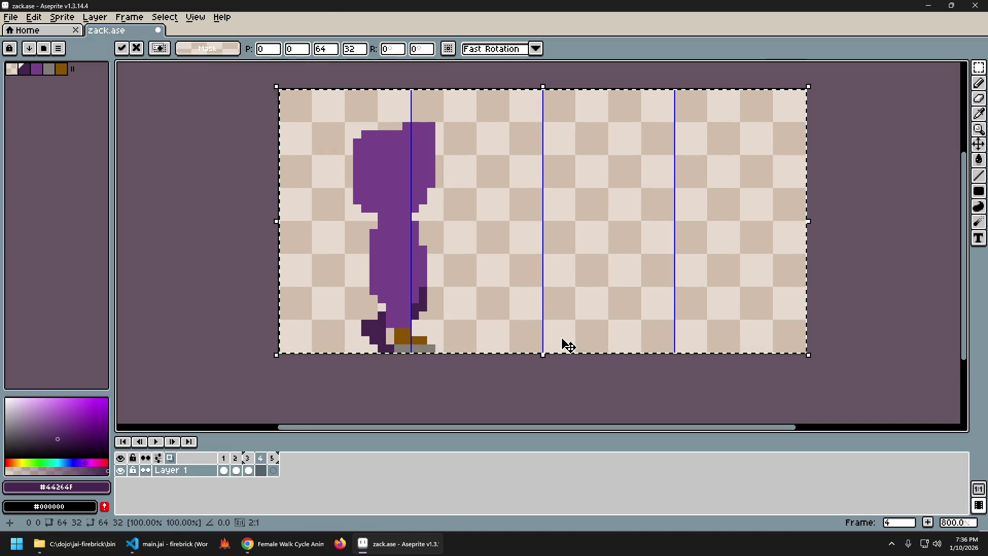
key(Right)
key(Right)
key(Return)
key(Left)
key(Left)
Flip through frames 1–3 to check the new frame's motion against its neighbours, ending on frame 3.
key(Right)
key(Left)
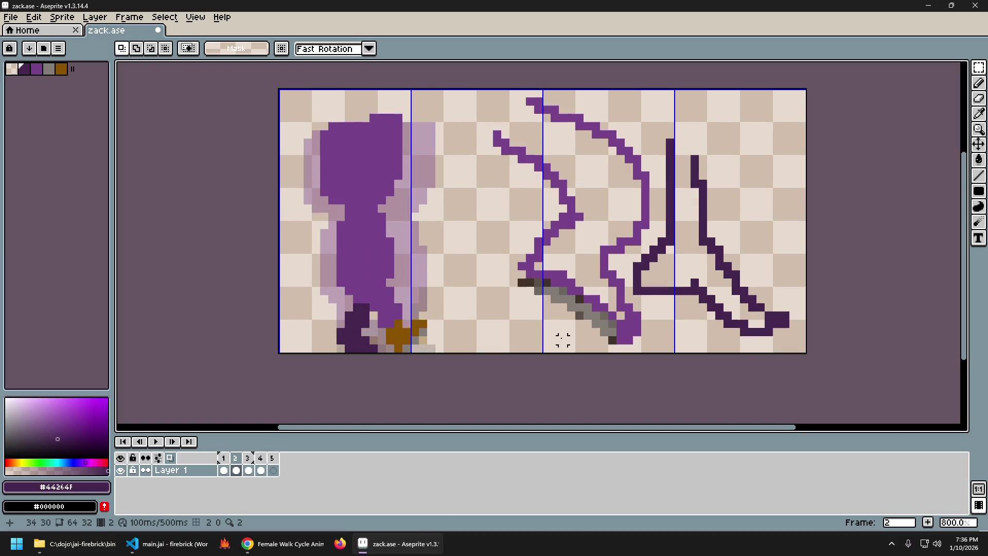
key(Right)
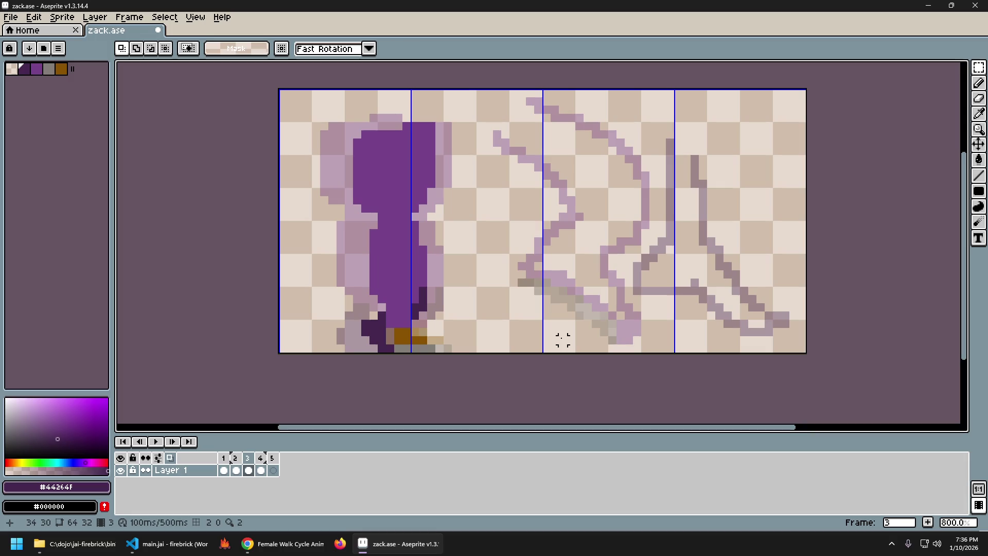
key(Left)
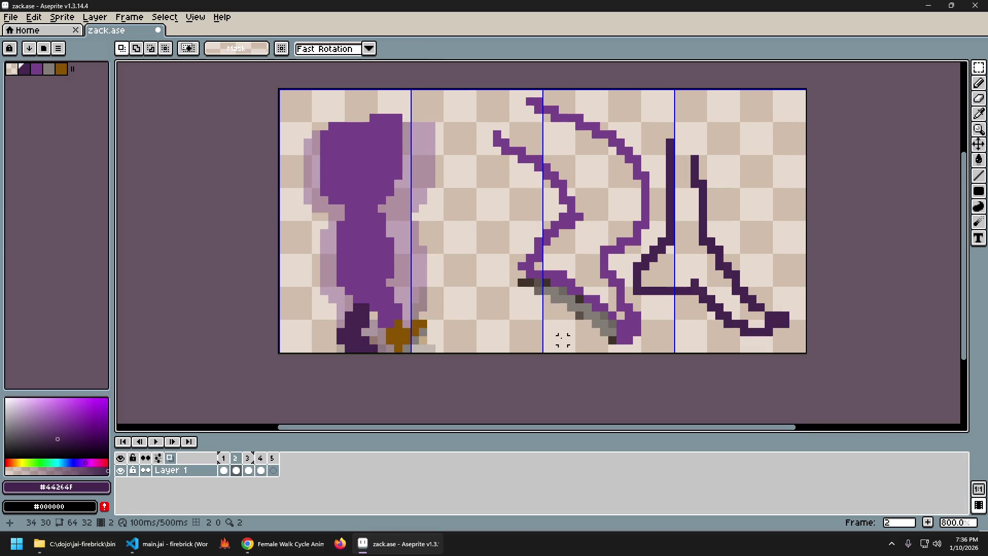
key(Right)
key(Left)
key(Right)
key(Left)
key(Left)
key(Right)
key(Left)
key(Right)
key(Left)
key(Right)
key(Right)
key(Left)
key(Left)
key(Right)
key(Left)
key(Right)
key(Left)
key(Right)
key(Right)
key(Left)
key(Right)
key(Left)
key(Right)
key(Left)
key(Right)
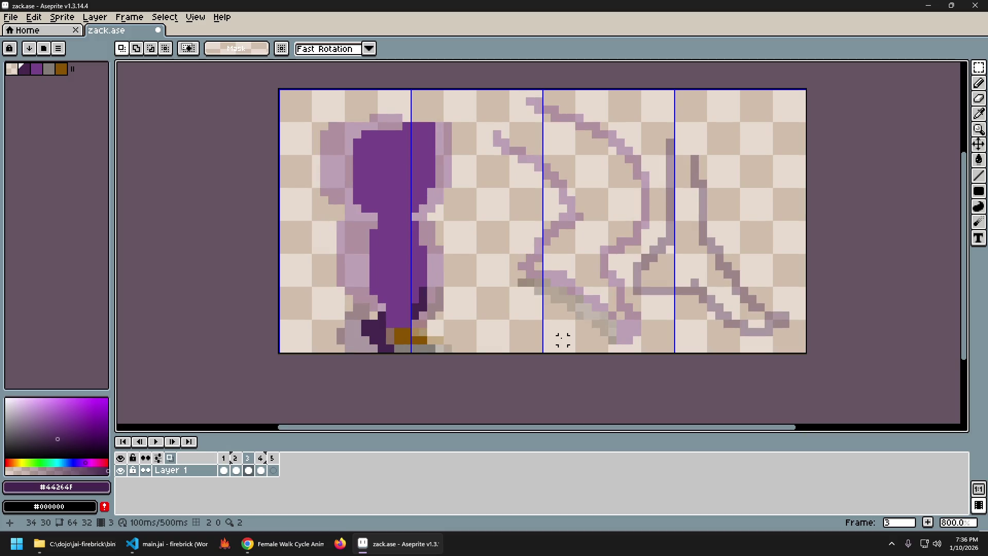
On frame 2, touch up the boot by adding dark pixels along its bottom edge.
key(Left)
key(Right)
key(Left)
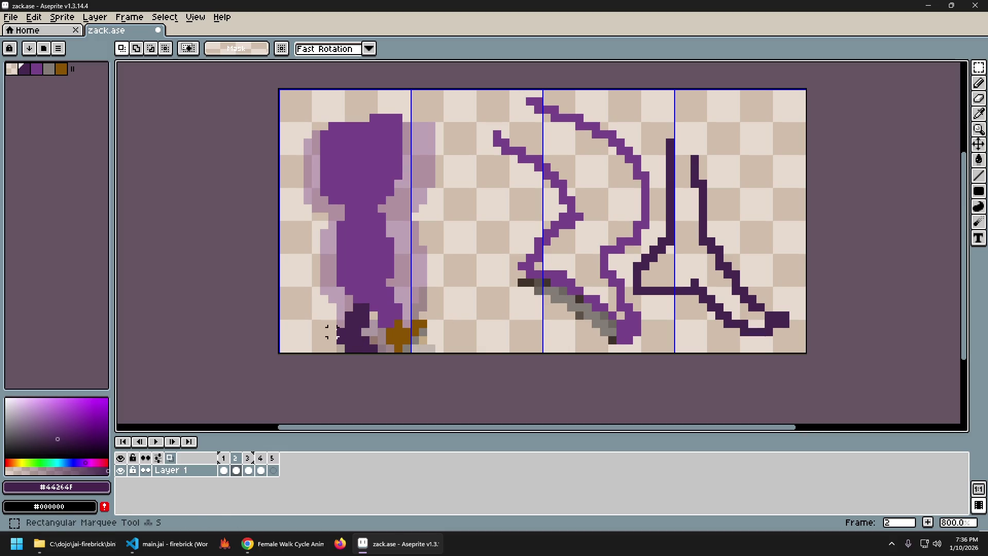
drag(365, 324, 373, 331)
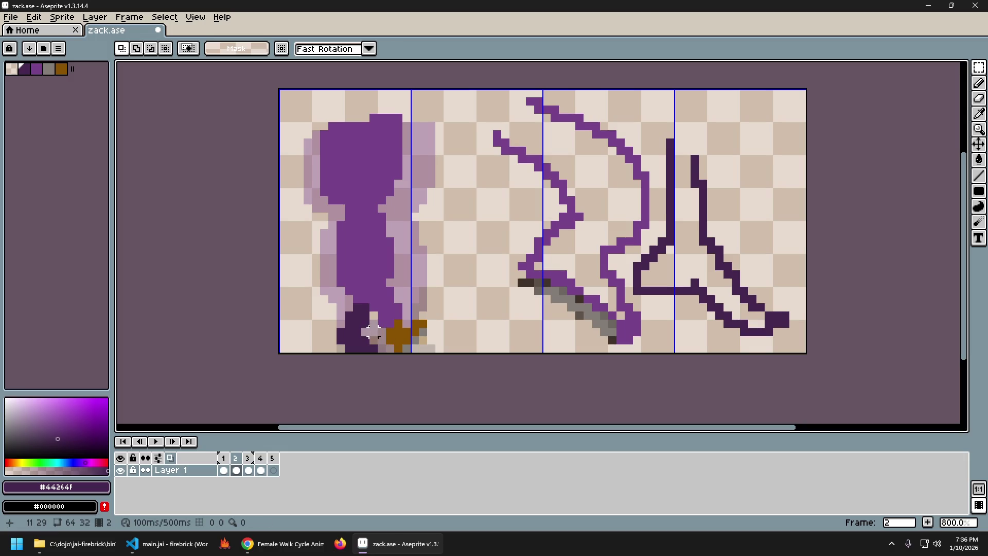
drag(372, 319, 342, 341)
key(ctrl+d)
key(b)
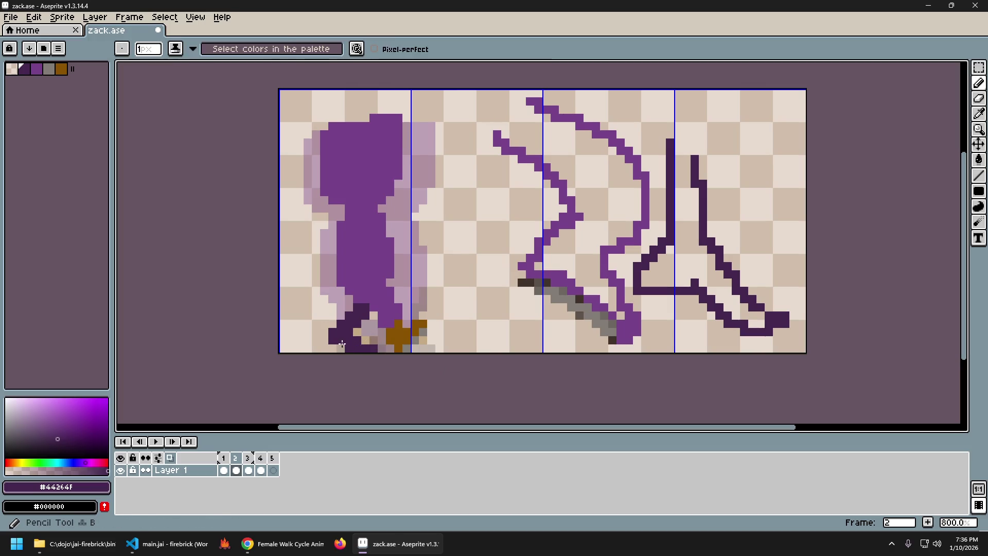
drag(342, 344, 341, 351)
key(Return)
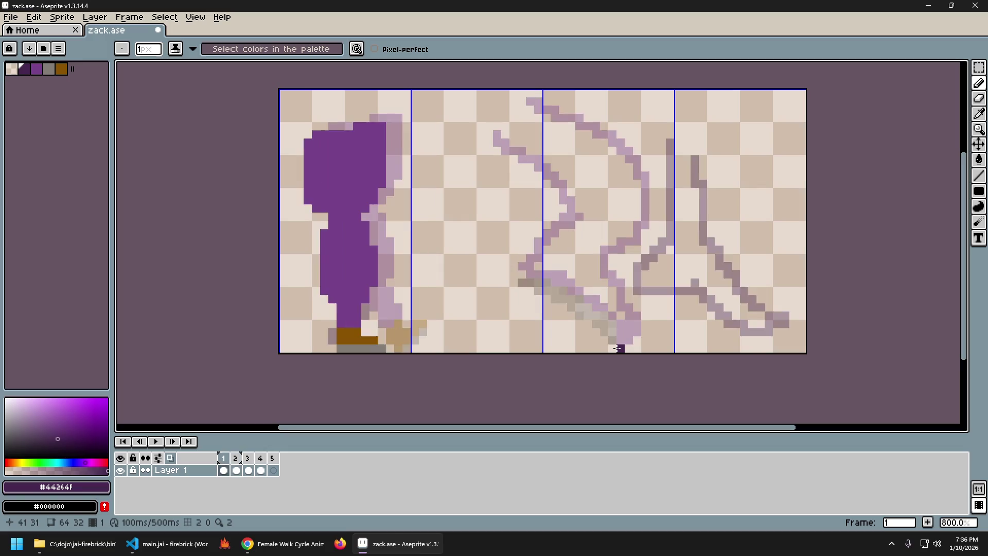
Undo the last stroke and flip between frames 1 and 2 to compare the feet, then advance to frame 3.
key(b)
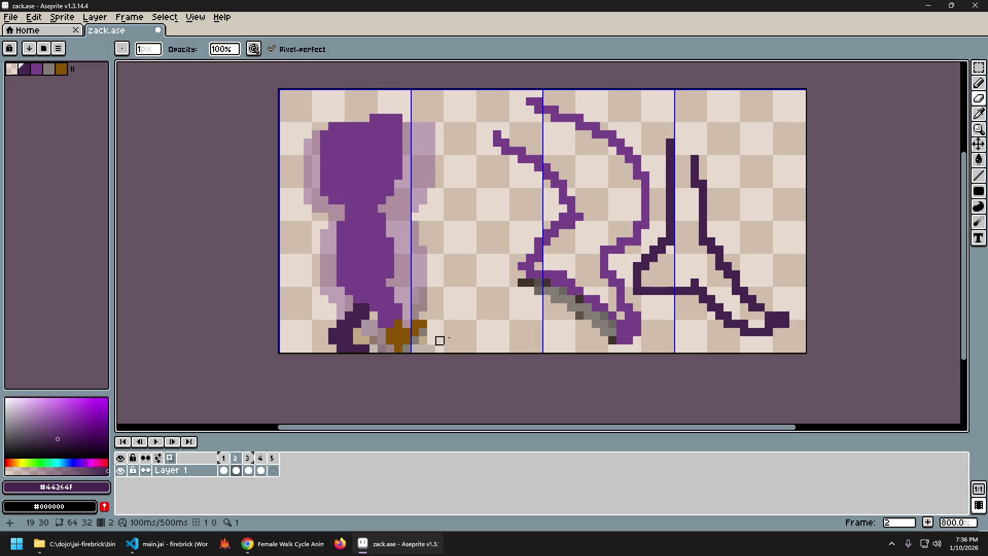
key(Left)
key(Right)
key(Left)
key(ctrl+z)
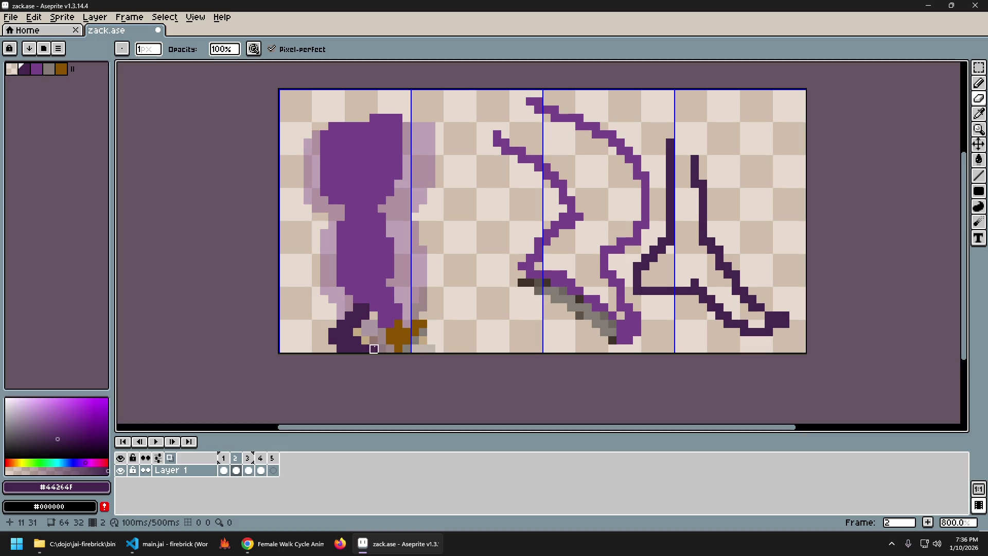
key(Left)
key(Right)
key(Left)
key(Right)
key(Left)
key(Right)
key(Left)
key(Right)
key(Left)
key(Right)
key(Right)
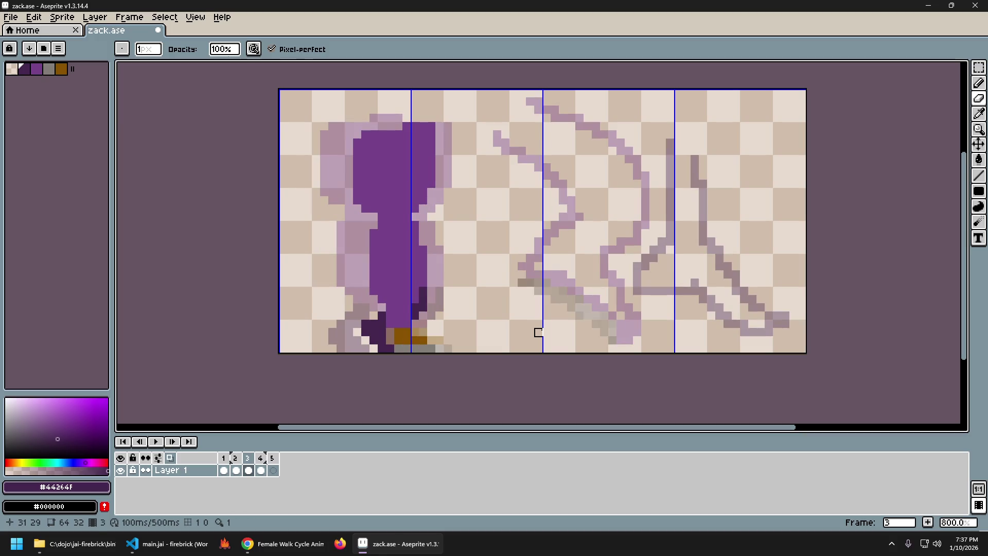
Compare frame 3 with frame 4, then sample the dark purple with the eyedropper and return to the pencil.
key(Right)
key(Left)
key(Right)
key(Left)
key(Right)
key(Left)
key(Right)
key(Left)
key(Right)
key(Left)
key(Right)
key(Left)
key(i)
key(b)
Flip through the onion-skinned frames comparing poses, land on frame 3, and ready the pencil with a sampled colour.
key(Right)
key(Left)
key(Right)
key(Left)
key(Right)
key(Left)
key(Left)
key(Left)
key(Right)
key(Right)
key(Right)
key(Left)
key(Right)
key(Left)
key(Right)
key(Left)
key(Right)
key(Left)
key(Left)
key(Left)
key(Right)
key(Right)
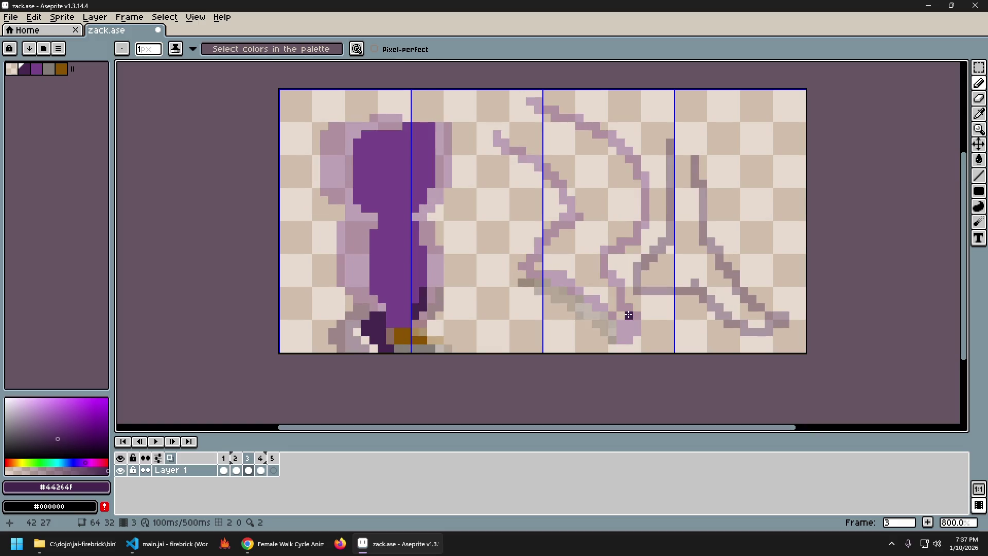
key(Left)
key(Right)
key(Left)
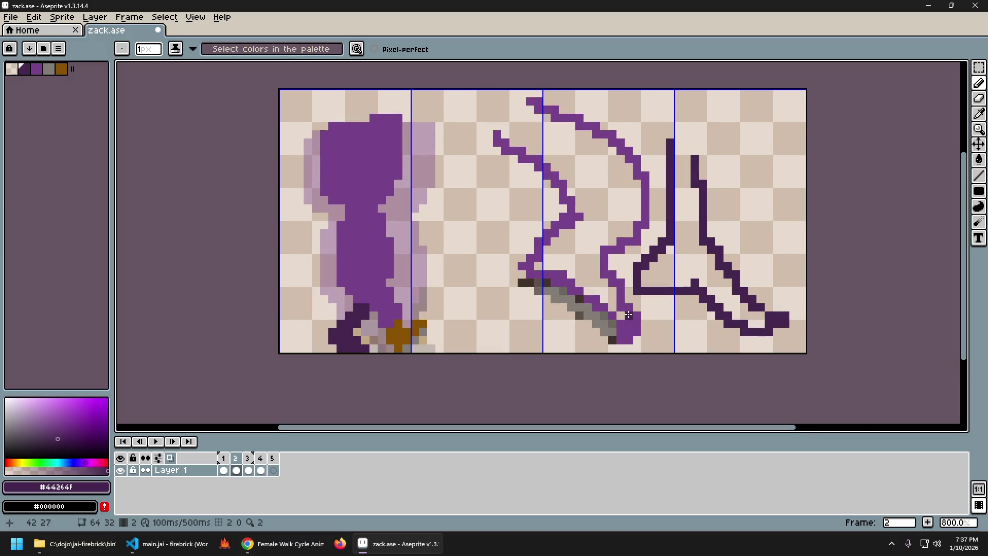
key(Right)
key(i)
key(b)
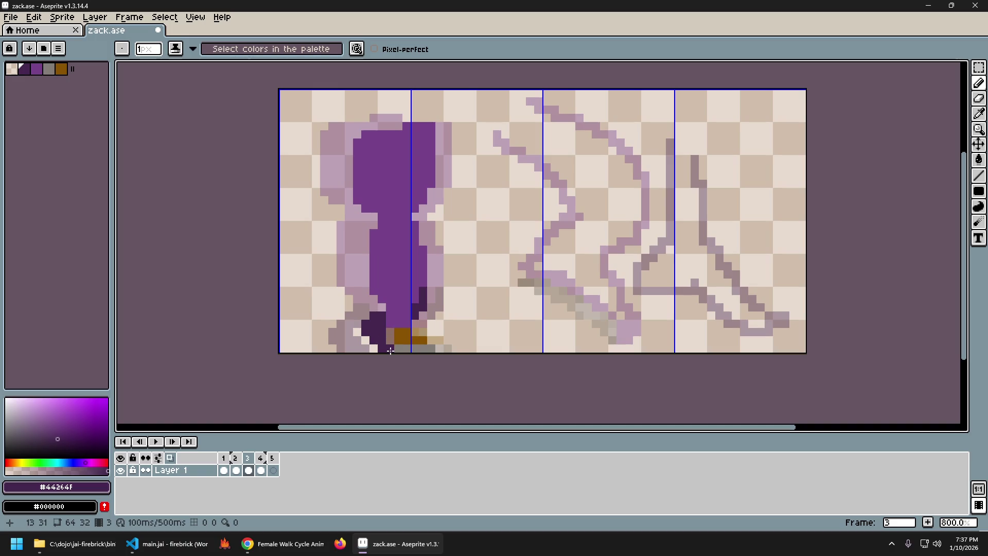
Disable onion skinning and retouch frame 3's boot with sampled brown and purple, undoing a bad stroke.
alt+click(403, 336)
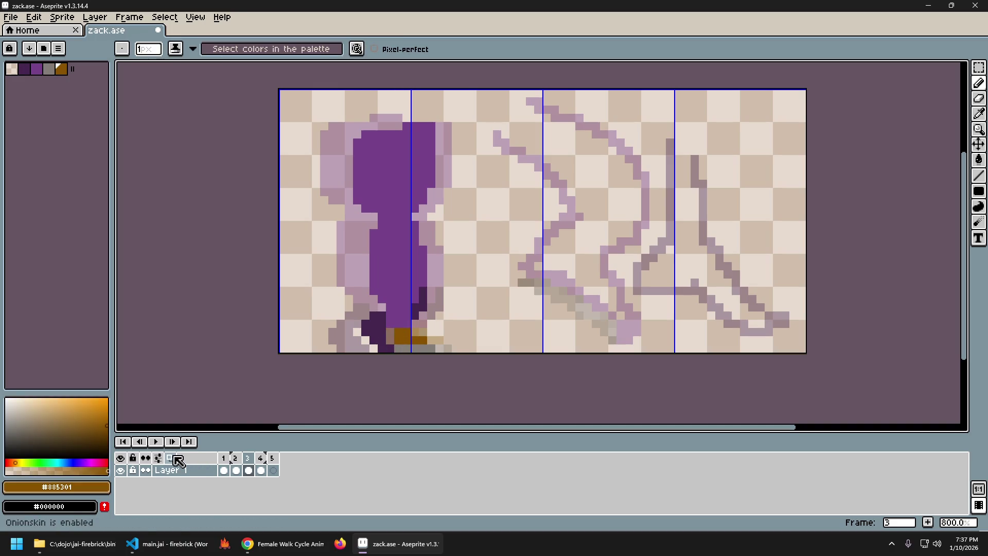
click(176, 459)
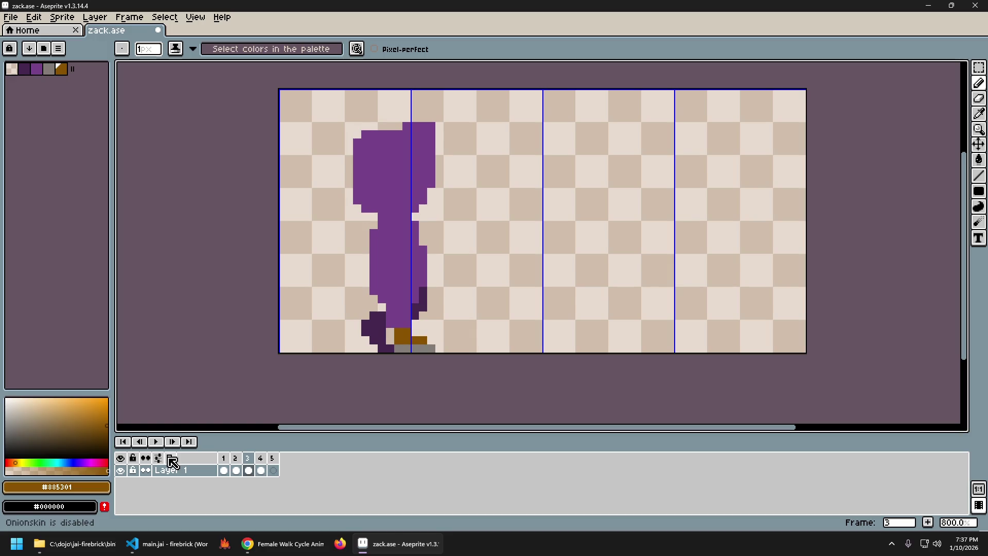
alt+click(391, 333)
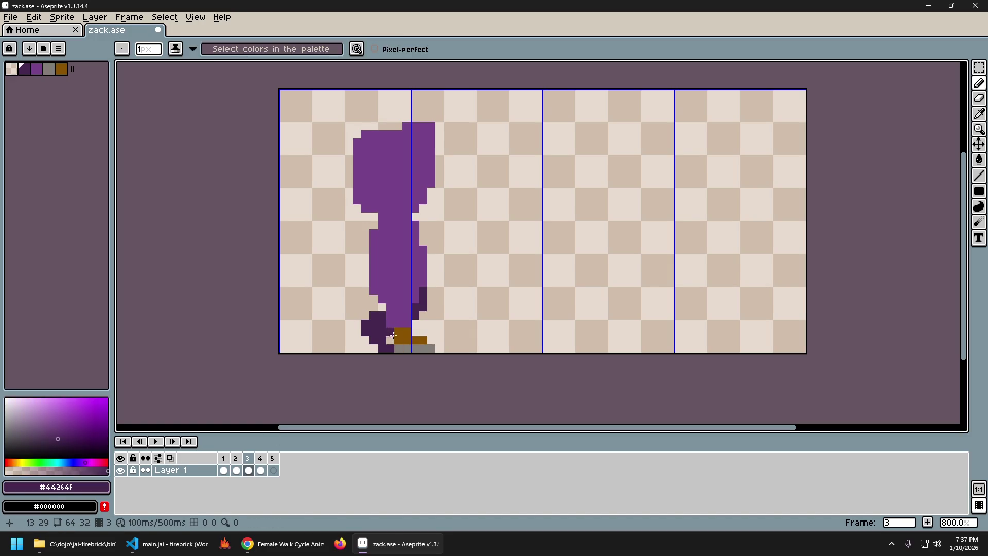
alt+click(400, 339)
click(391, 338)
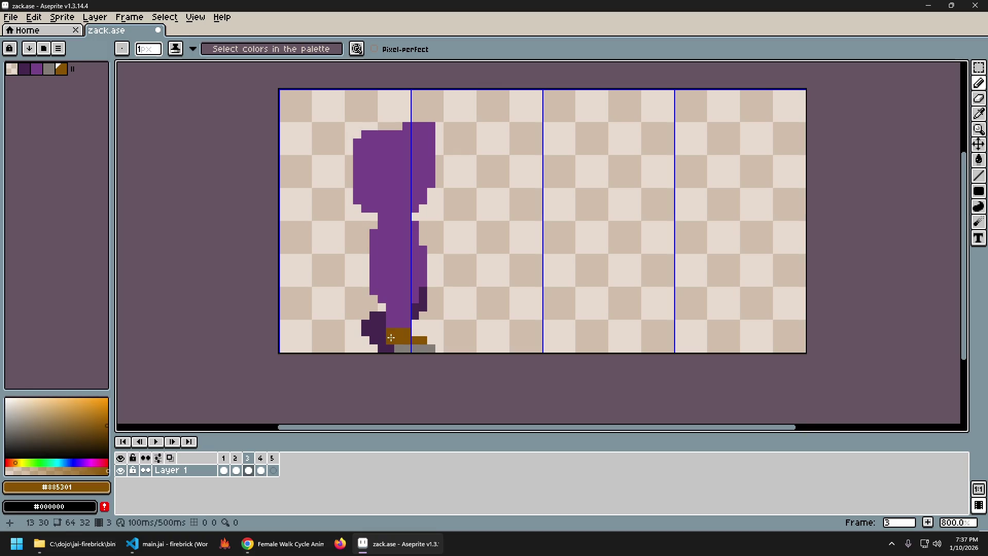
key(Left)
key(Right)
key(Left)
key(Right)
key(Left)
key(Right)
key(ctrl+z)
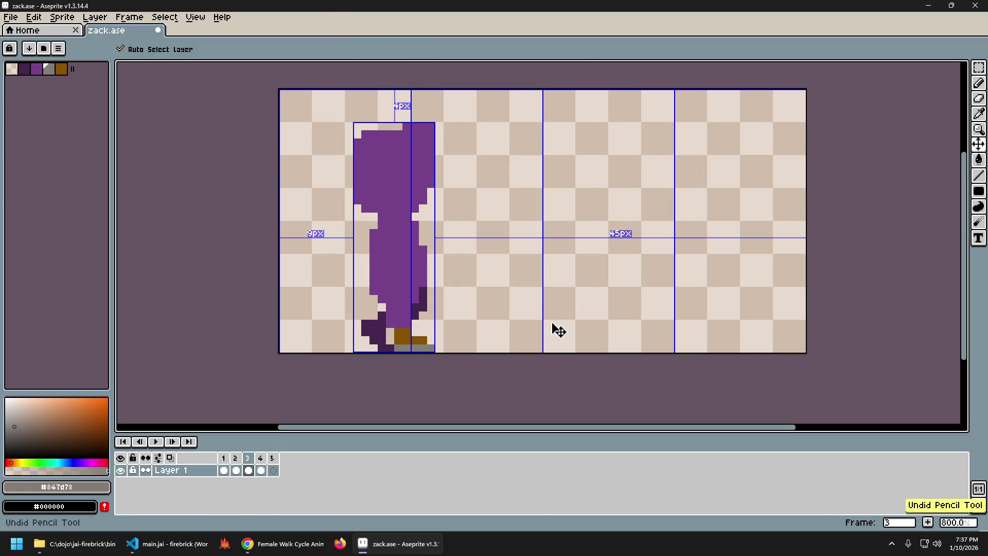
Sample the boot and grey sole colours, try an Eraser pass on the foot and undo it.
key(Left)
key(Left)
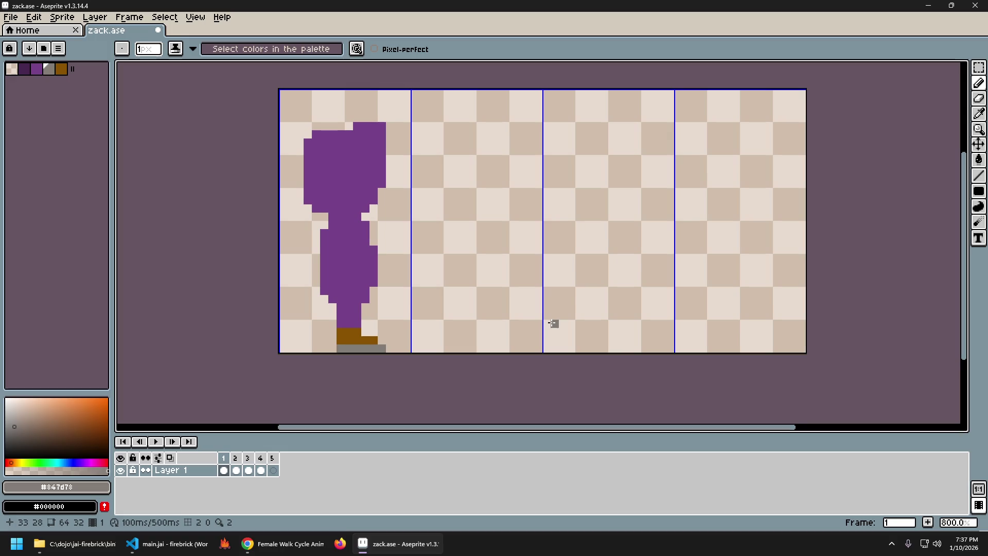
key(Right)
key(Right)
key(Right)
key(Right)
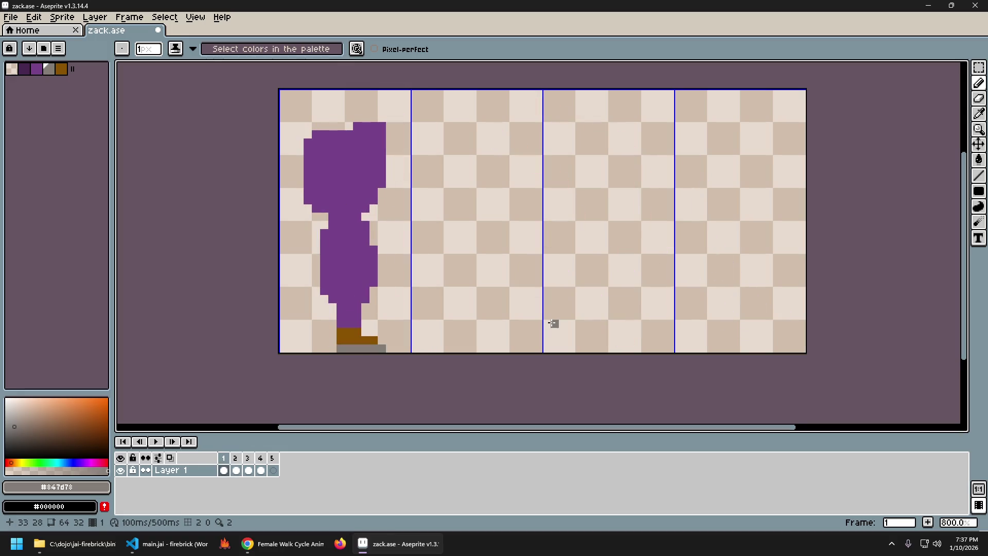
key(Left)
key(Left)
alt+click(402, 336)
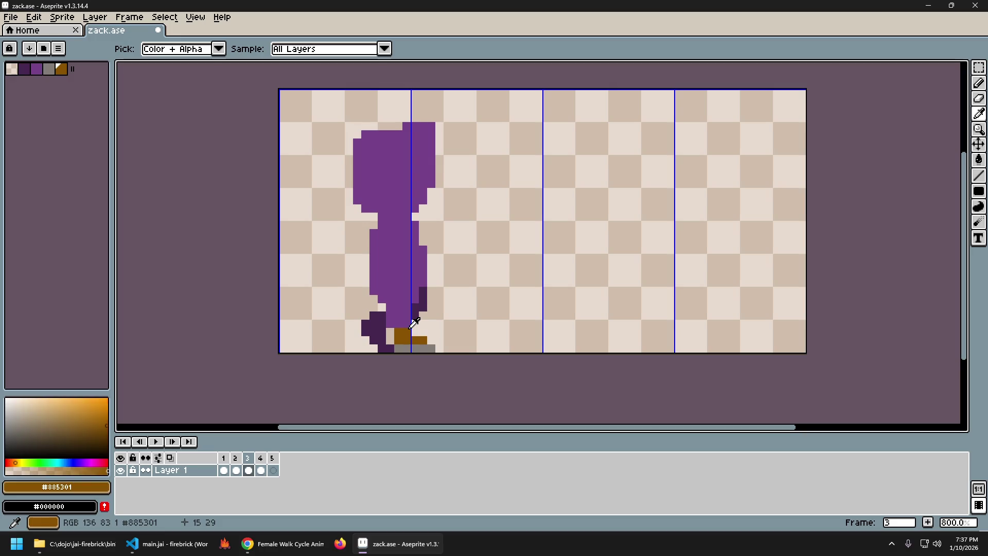
alt+click(391, 347)
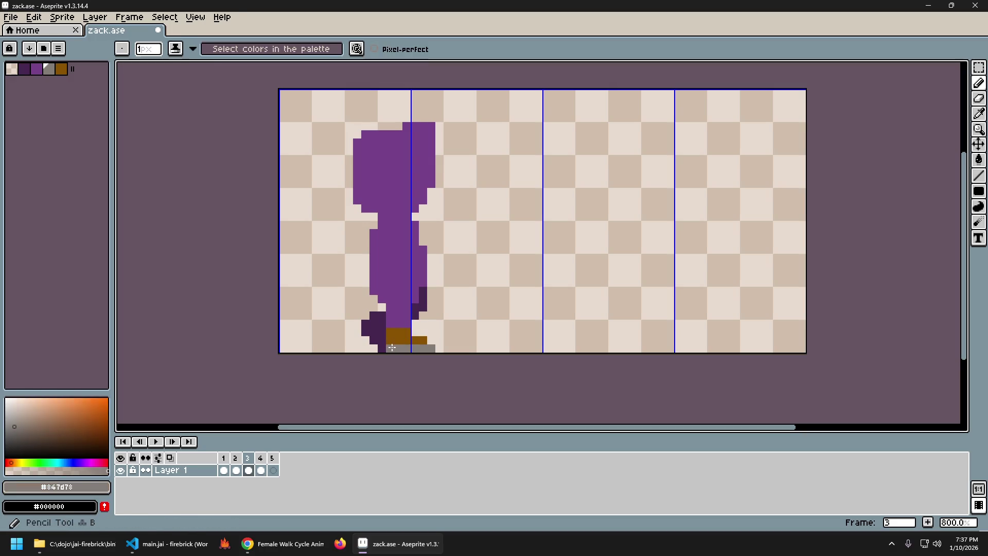
key(Left)
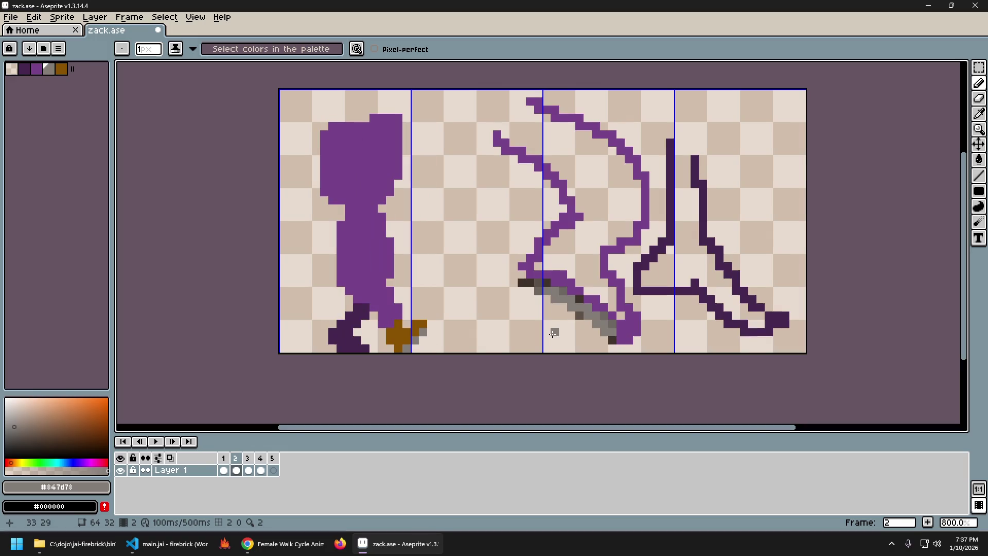
key(Right)
key(Left)
key(Right)
key(Left)
key(Right)
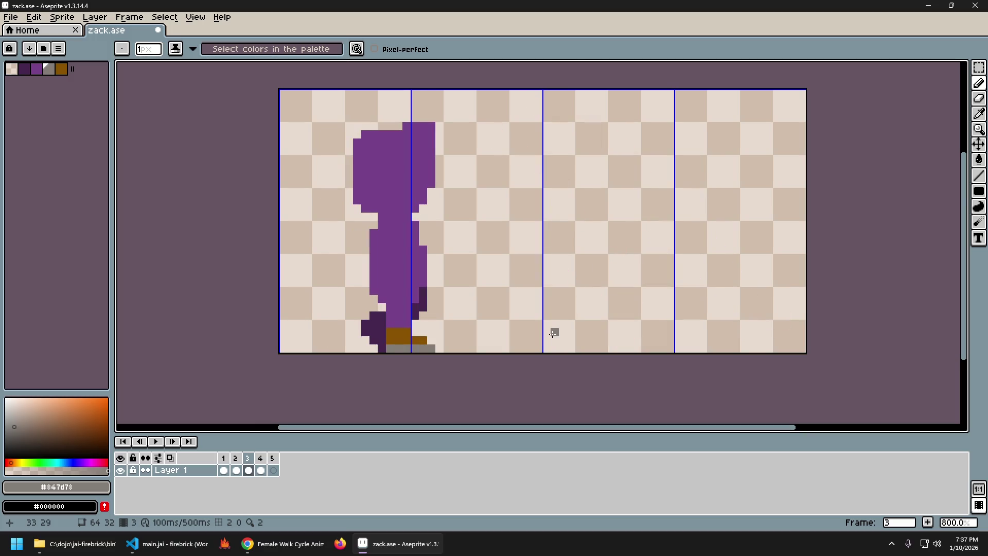
key(e)
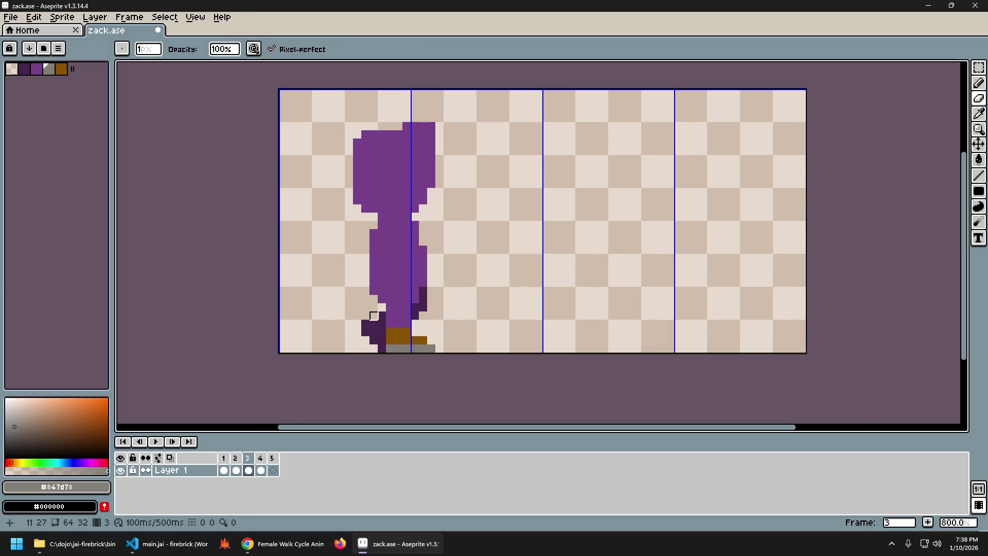
key(Left)
key(Right)
key(Left)
key(Right)
key(ctrl+z)
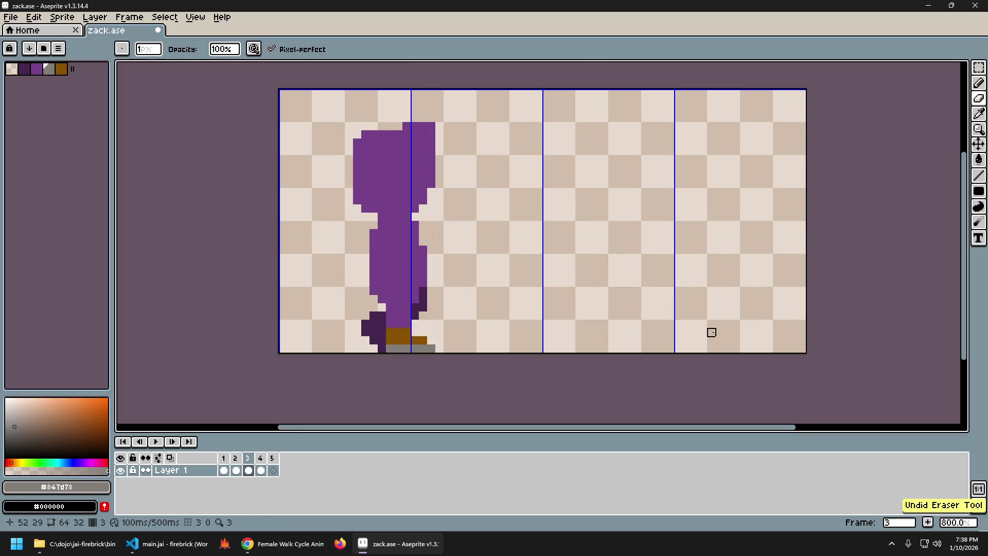
key(Left)
key(Right)
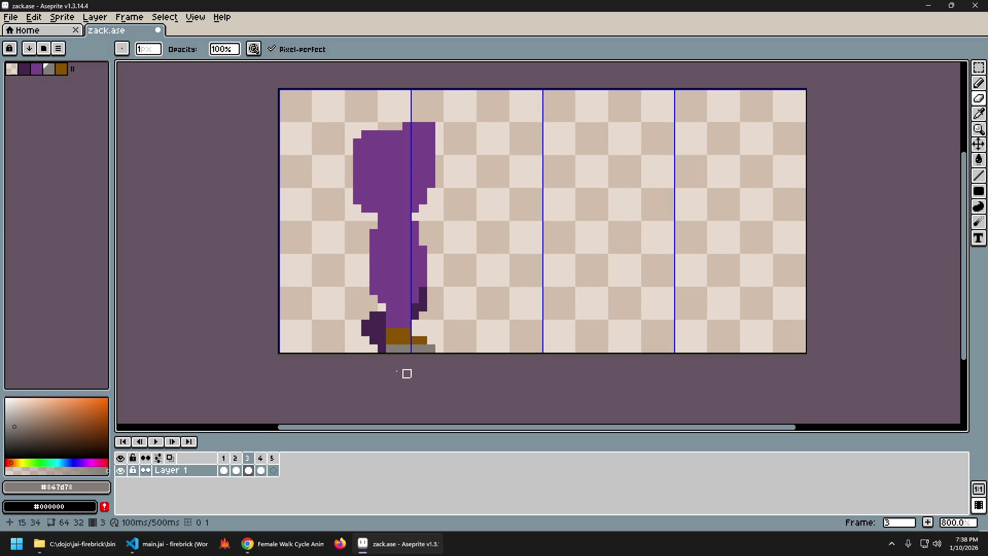
Erase the stray dark pixels at the back foot's bottom edge and heel, checking against frames 1–2.
click(382, 348)
key(Left)
key(Right)
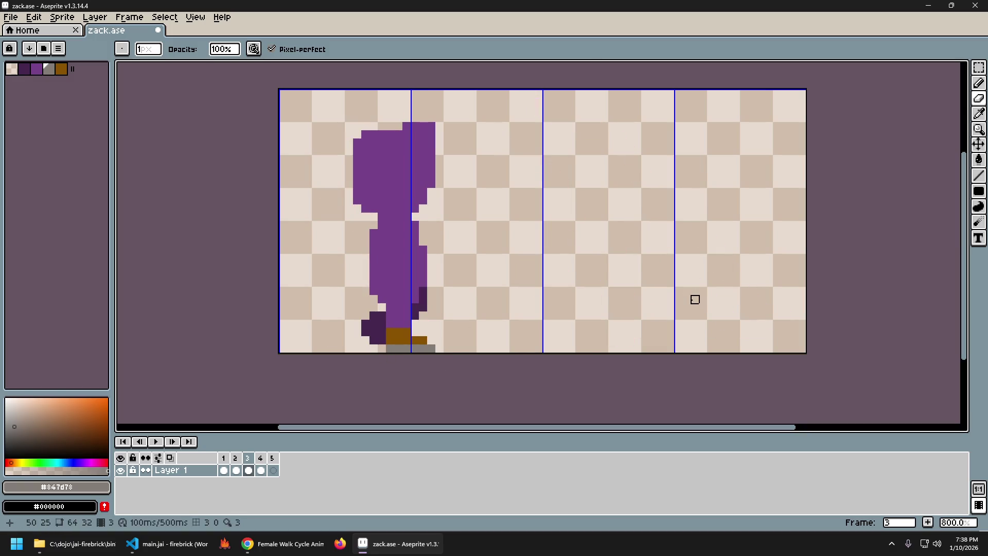
key(Left)
key(Right)
key(e)
click(374, 339)
key(Right)
key(Left)
key(Right)
key(Left)
key(Left)
key(Left)
key(Right)
key(Right)
key(Left)
key(Right)
key(Left)
key(Left)
key(Right)
key(Left)
key(Right)
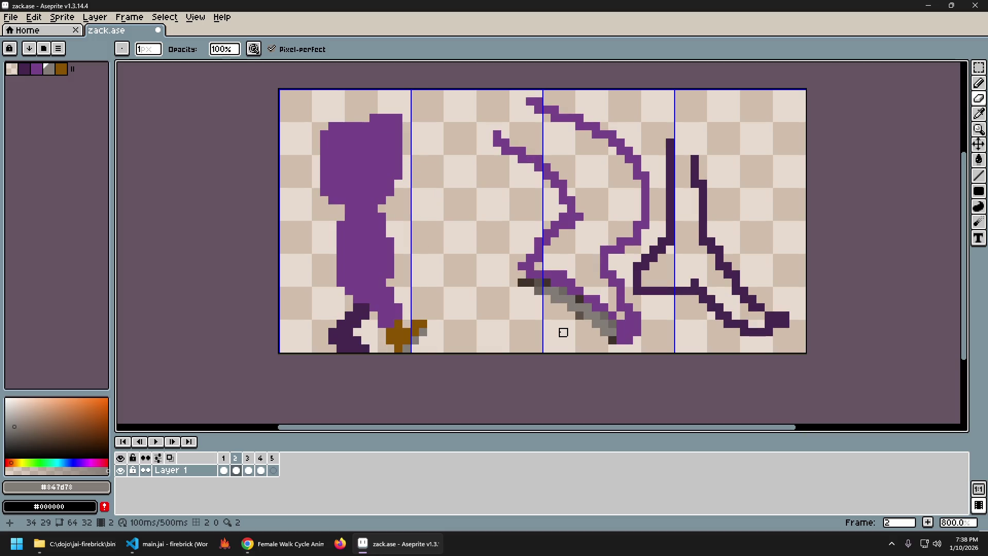
Sample frame 2's dark purple foot colour, compare with frame 3 and undo the back-leg change.
key(Right)
key(Right)
key(Left)
key(Right)
key(Left)
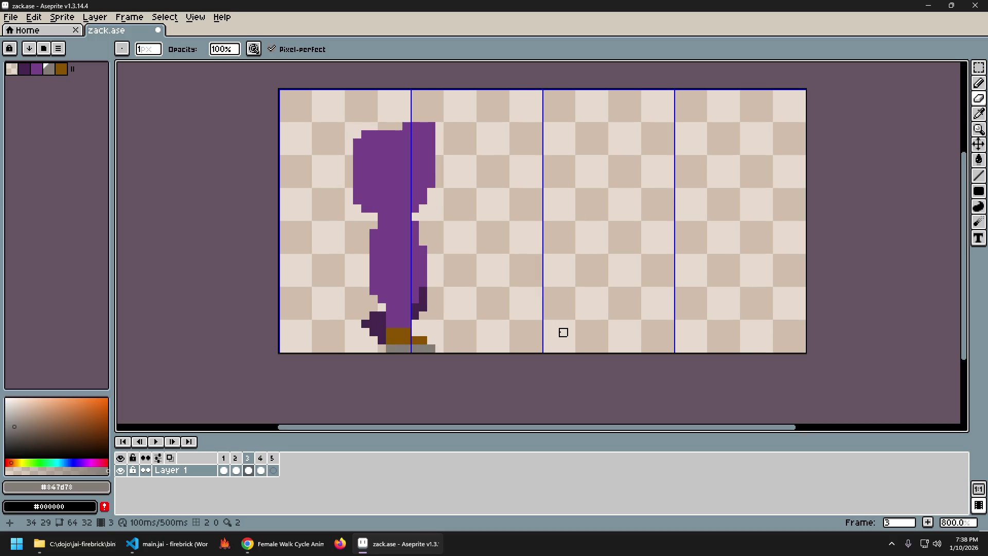
key(Left)
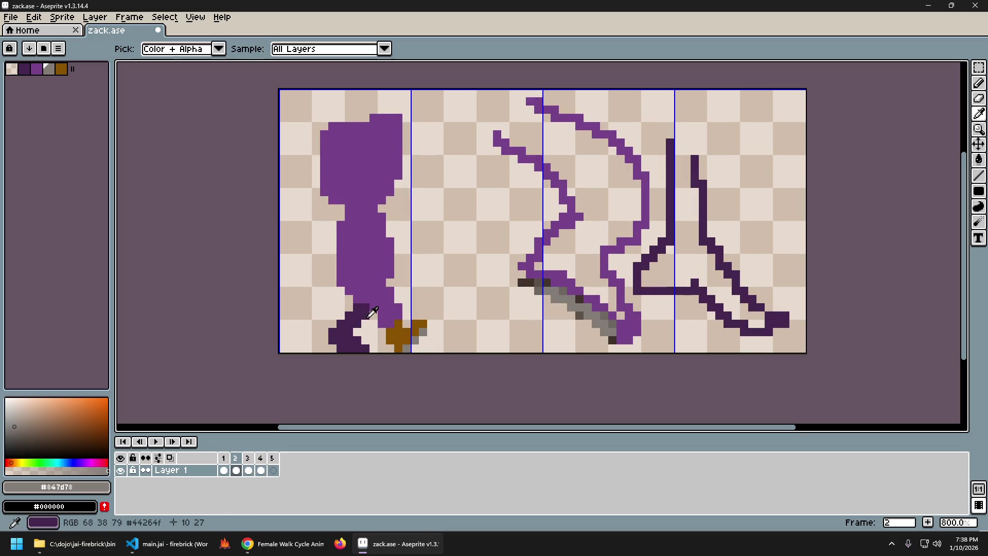
alt+click(611, 338)
key(Right)
key(Left)
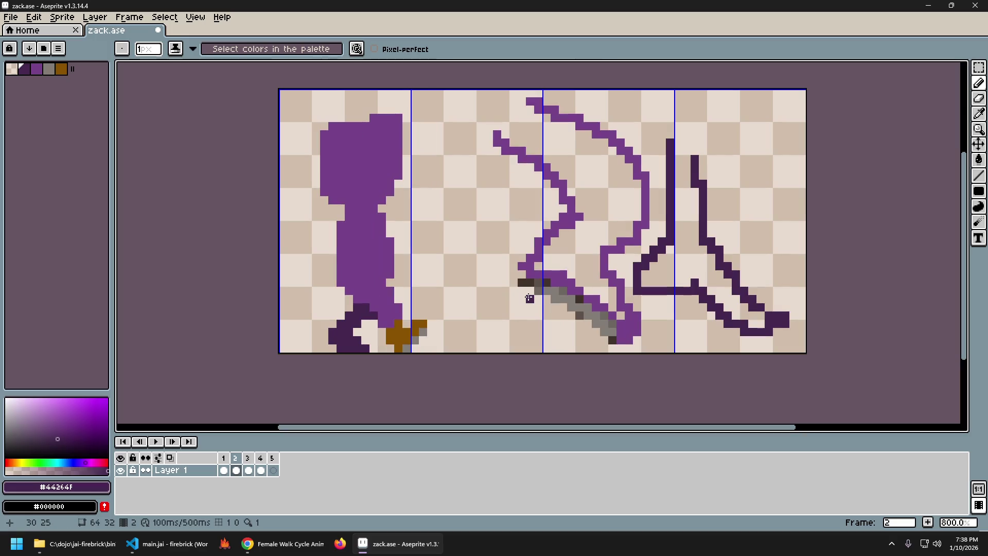
key(Right)
key(Left)
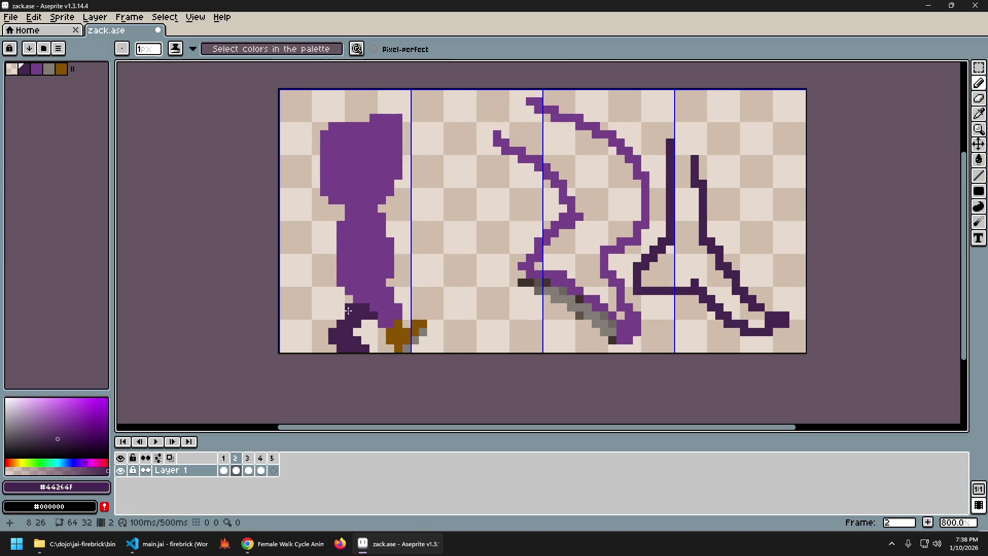
key(Right)
key(Left)
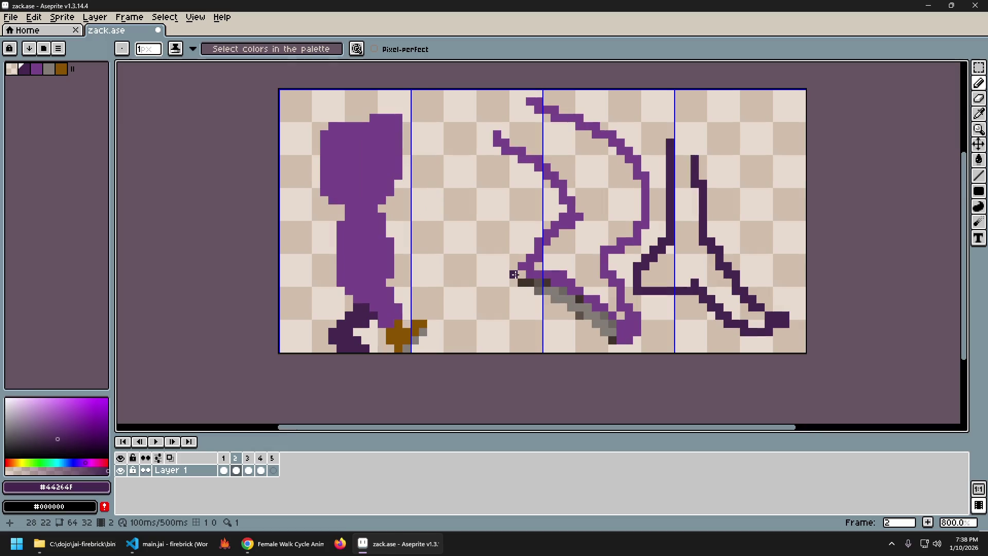
key(Right)
key(Left)
key(Right)
key(Left)
key(Right)
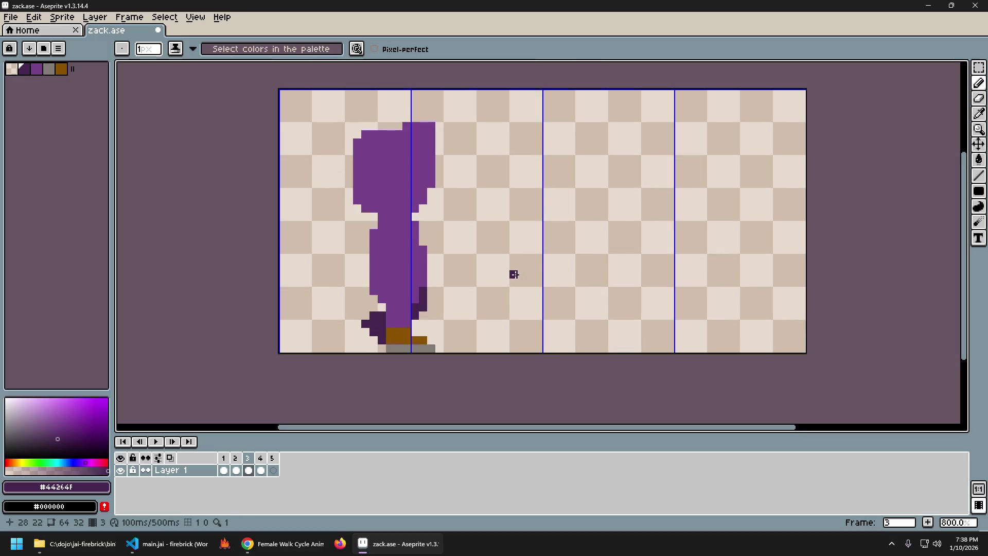
key(Left)
key(Right)
key(Right)
key(Left)
key(Right)
key(Left)
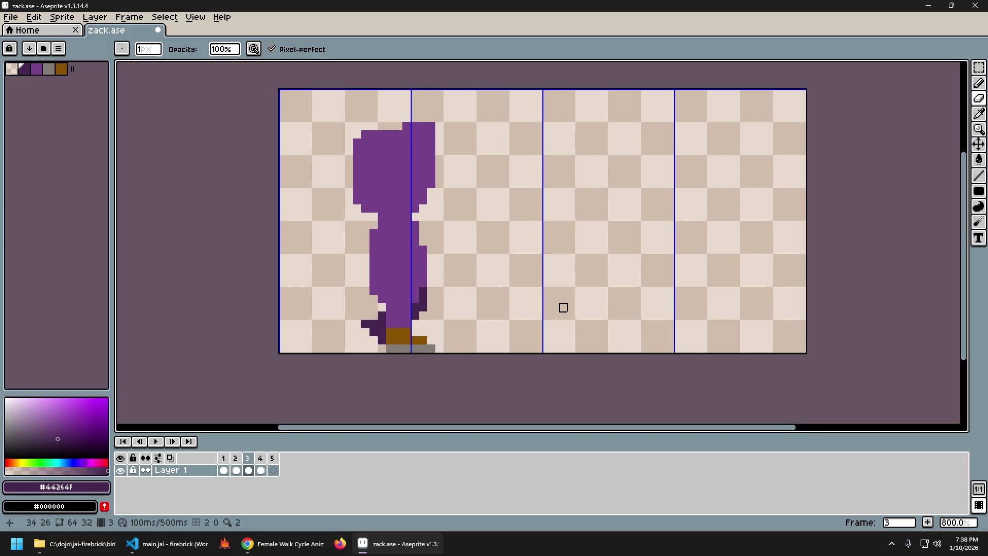
key(ctrl+z)
key(ctrl+z)
Review the foot across frames 2–4 and turn onion skinning back on.
key(Right)
key(Left)
key(Right)
key(Left)
key(Right)
key(Left)
key(Right)
key(Left)
key(Left)
key(Right)
key(Left)
key(Right)
key(Left)
key(Right)
key(Left)
key(Left)
key(Right)
key(Right)
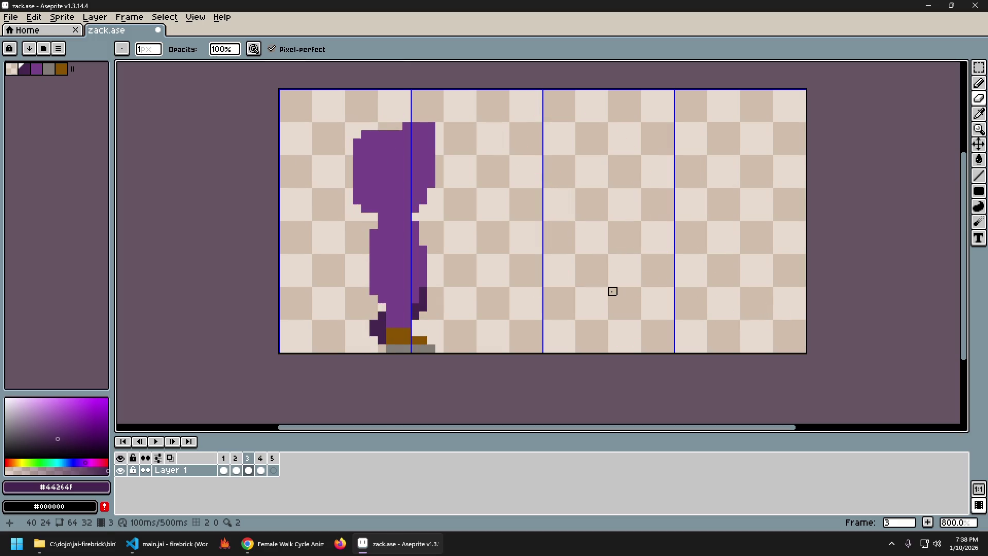
key(Right)
key(Left)
key(Right)
key(Left)
click(158, 458)
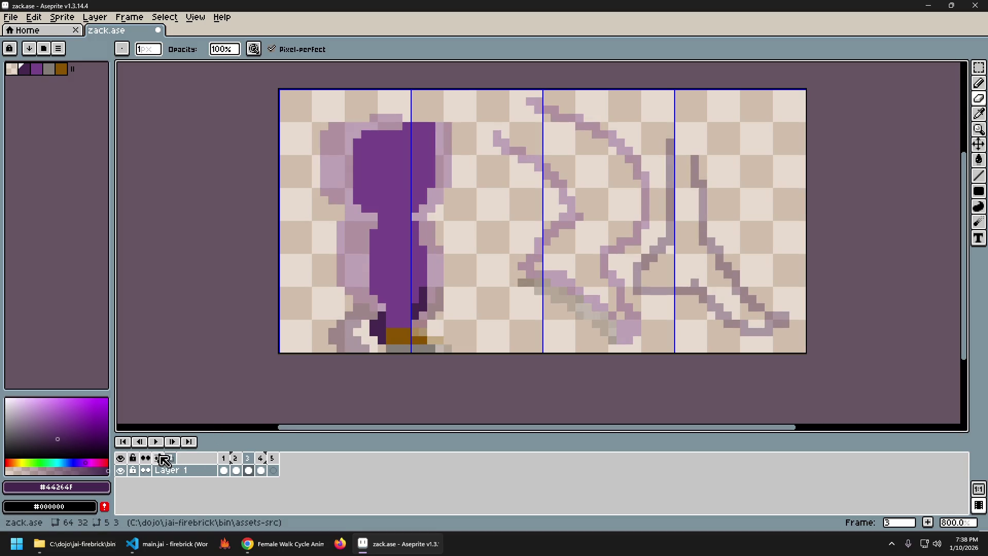
Flip between frames 3 and 4 to compare the figure against its onion-skinned neighbour.
key(F3)
key(F3)
key(Right)
key(Left)
key(Right)
key(Left)
key(Left)
key(Right)
key(Right)
key(Left)
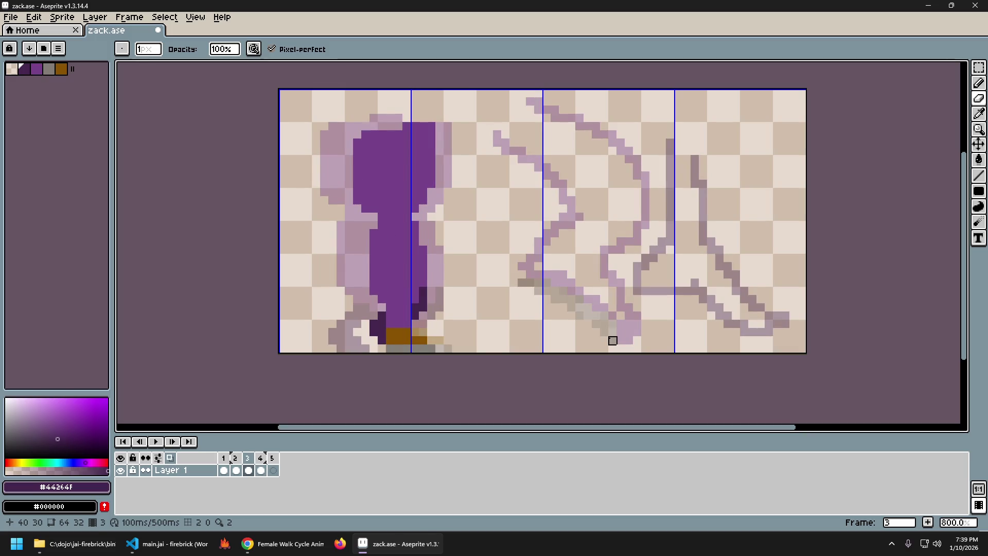
key(Right)
key(Left)
key(Right)
Select everything on the first frame, drop the selection again and return to frame 3.
key(Left)
key(Right)
key(ctrl+a)
key(Home)
key(ctrl+d)
key(Right)
key(Right)
Shift frame 4's whole figure one pixel to the right and commit the move.
key(Right)
key(ctrl+a)
key(Right)
key(Right)
key(Return)
key(Left)
key(Left)
key(Right)
key(Left)
key(Left)
key(Left)
Step through frames 1 to 4 and flip between neighbouring frames to compare poses.
key(Right)
key(Right)
key(Right)
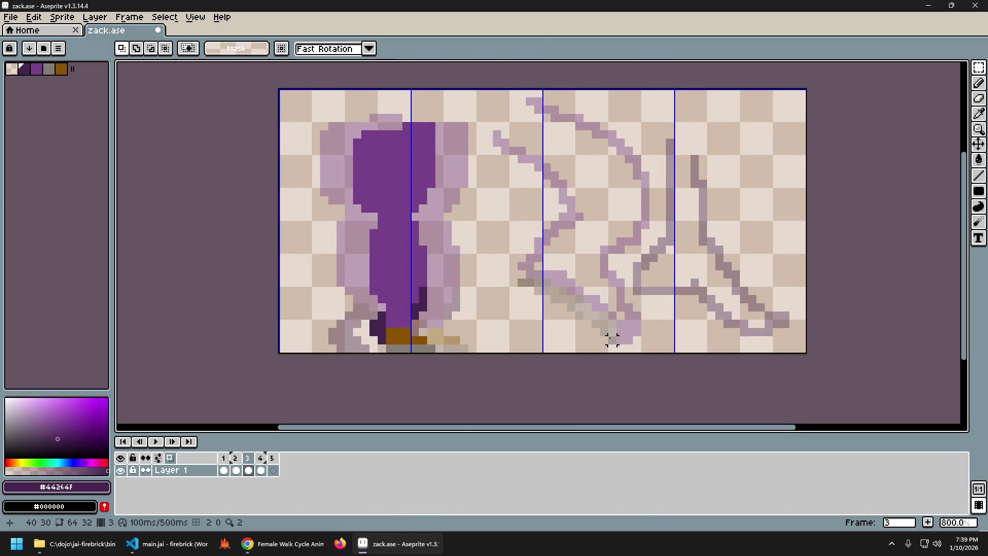
key(Right)
key(Right)
key(Right)
key(Left)
key(Right)
key(Left)
key(Right)
key(Left)
key(Right)
Flip between frames 1 and 2 to compare them, settling on frame 2.
key(Right)
key(Left)
key(Right)
key(Left)
key(Right)
key(Left)
key(Right)
key(Left)
key(Right)
Nudge the whole frame 2 drawing one pixel right and check it against frame 1.
key(ctrl+a)
key(Right)
key(ctrl+d)
key(Left)
key(Right)
key(Left)
key(Right)
key(Left)
key(Right)
Flip repeatedly between frames 1 and 2 to verify the shift, ending on frame 3.
key(Left)
key(Right)
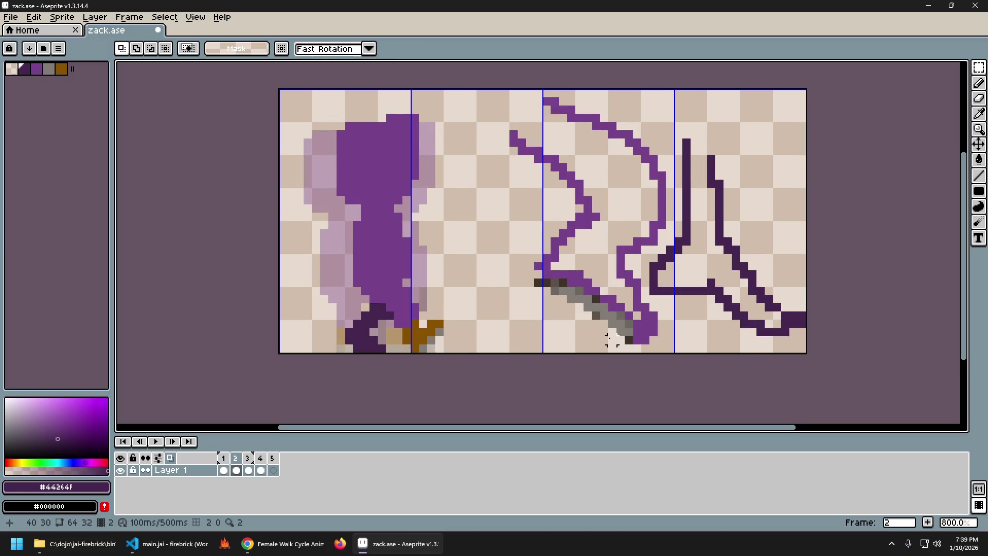
key(Left)
key(Right)
key(Left)
key(Right)
key(Left)
key(Right)
key(Left)
key(Right)
key(Left)
key(Right)
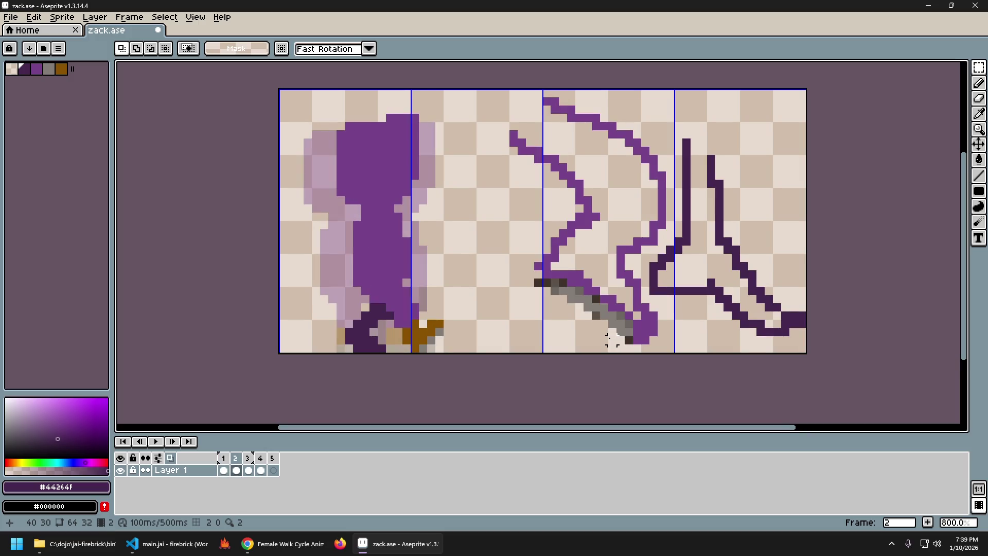
key(Right)
Move frame 3's whole drawing two pixels to the right and commit it.
key(Right)
key(Left)
key(ctrl+a)
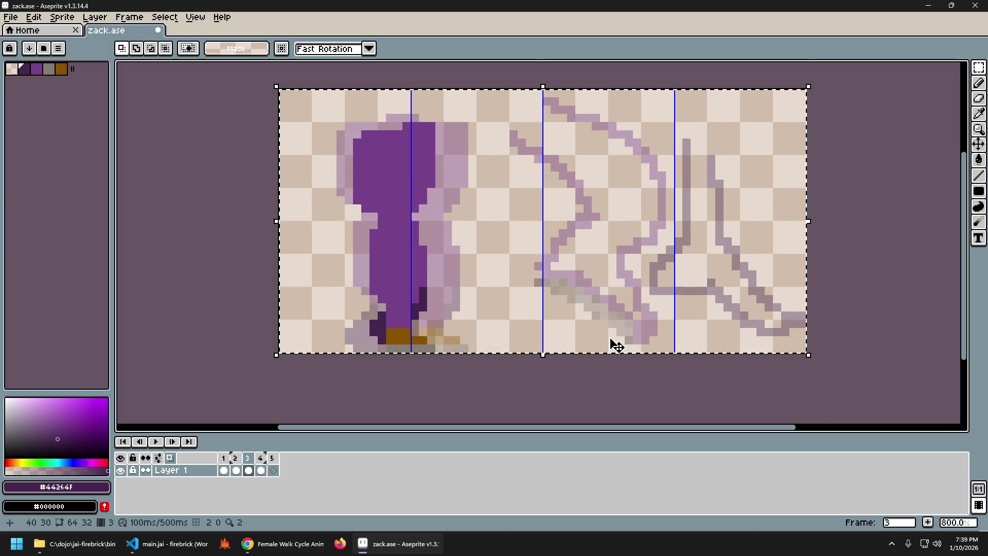
key(Right)
key(Right)
key(Return)
Step back and forth through frames 1 to 5 to check the motion after the move.
key(Right)
key(Left)
key(Left)
key(Right)
key(Right)
key(Right)
key(Left)
key(Left)
key(Right)
key(Right)
key(Left)
key(Left)
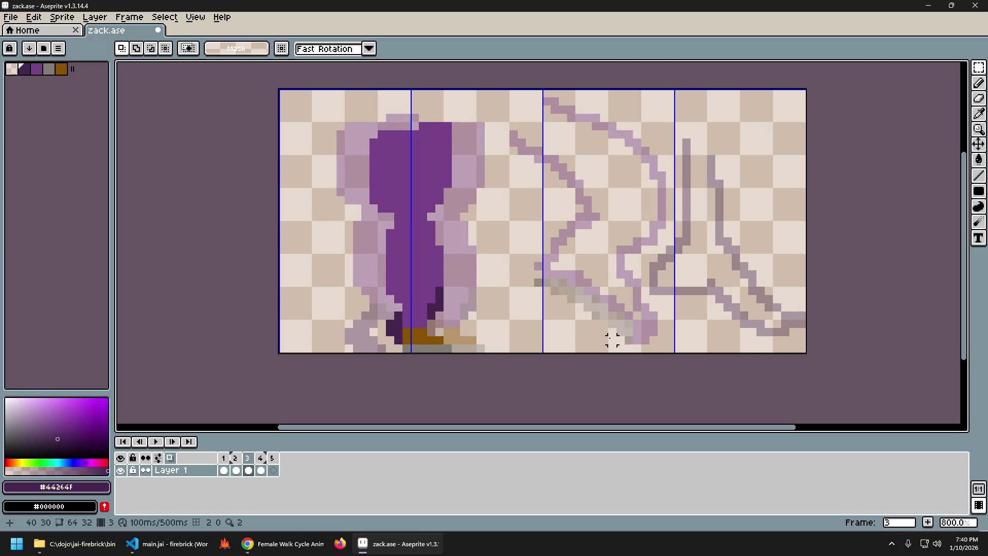
key(Left)
key(Left)
key(Right)
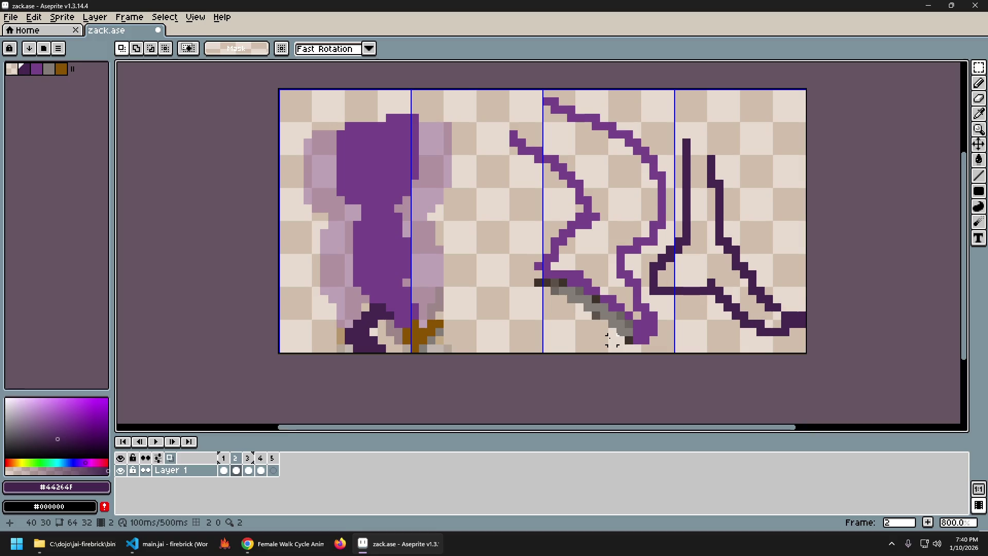
key(Right)
Compare frames 1 to 3 once more, then paste the copied frame 2 drawing into frame 4.
key(Left)
key(Left)
key(Right)
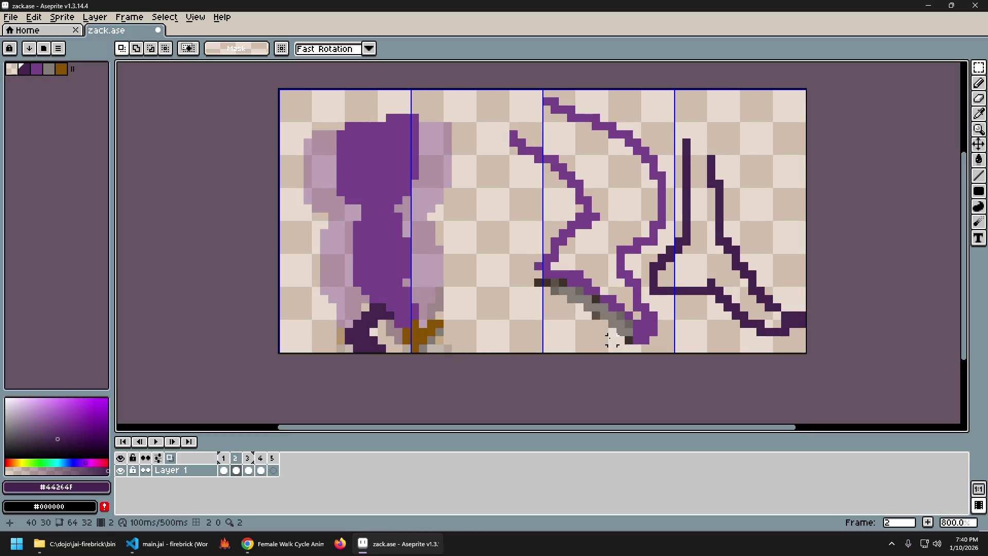
key(Right)
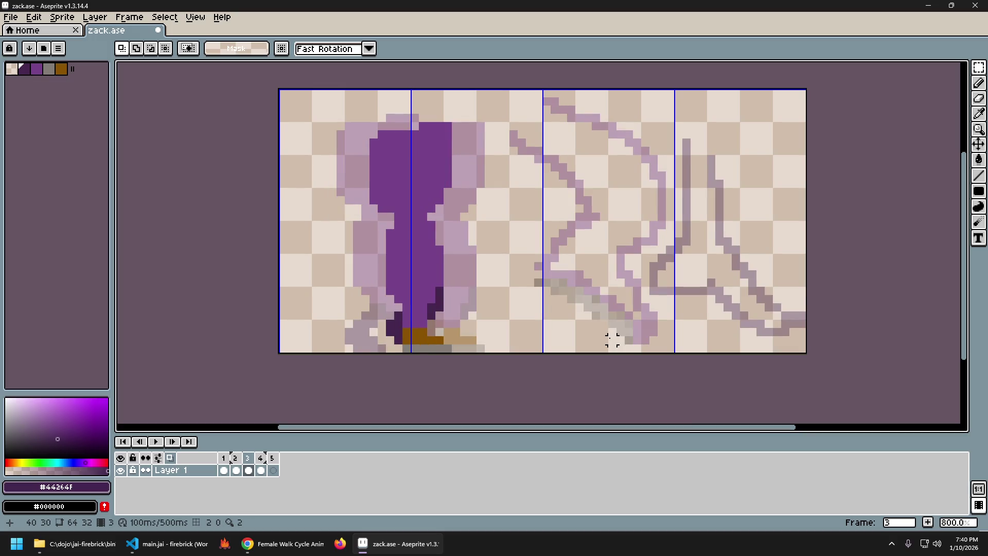
key(Left)
key(Left)
key(Right)
key(Right)
key(Left)
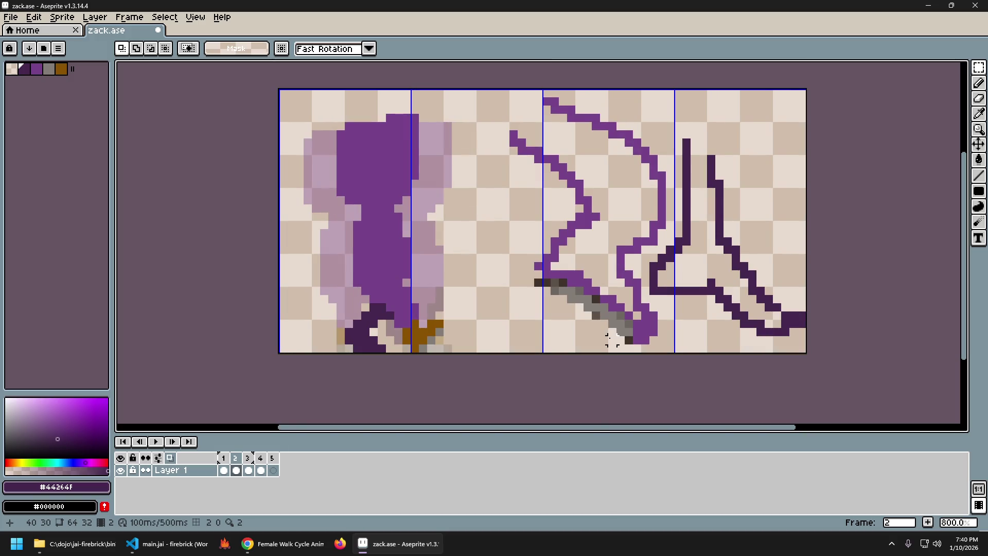
key(Right)
key(Right)
key(ctrl+v)
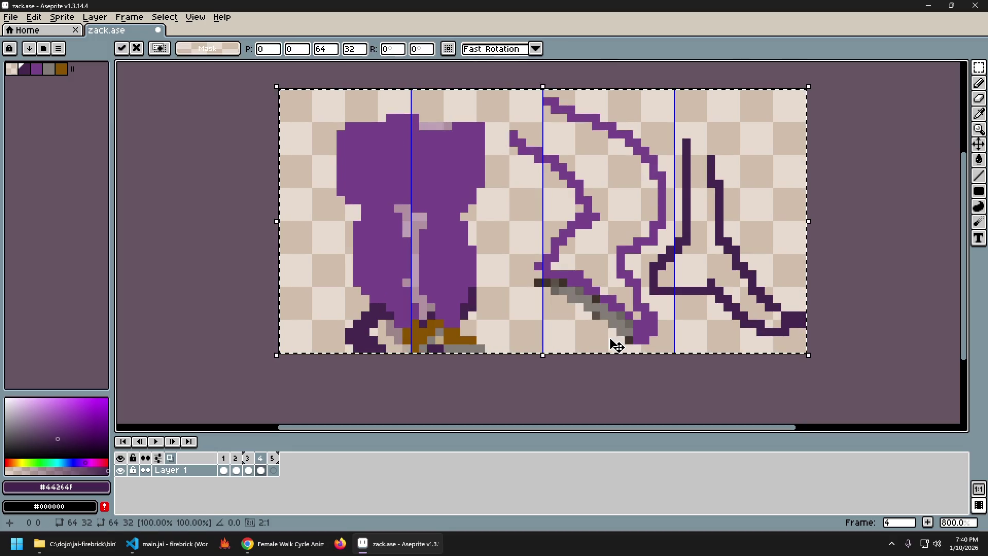
Commit the paste, then shift frame 4's drawing one pixel right and one down and play it back.
key(Return)
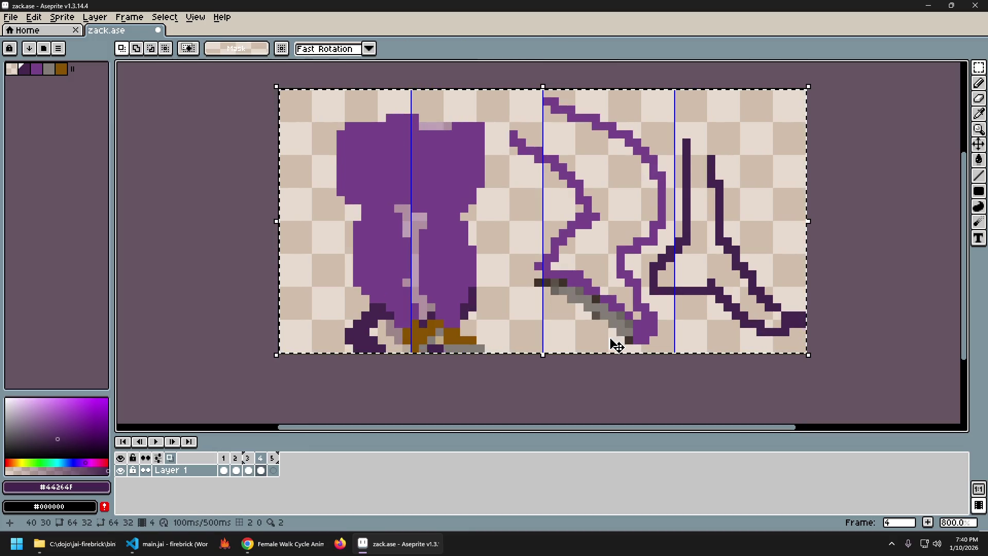
key(Right)
key(Right)
key(Right)
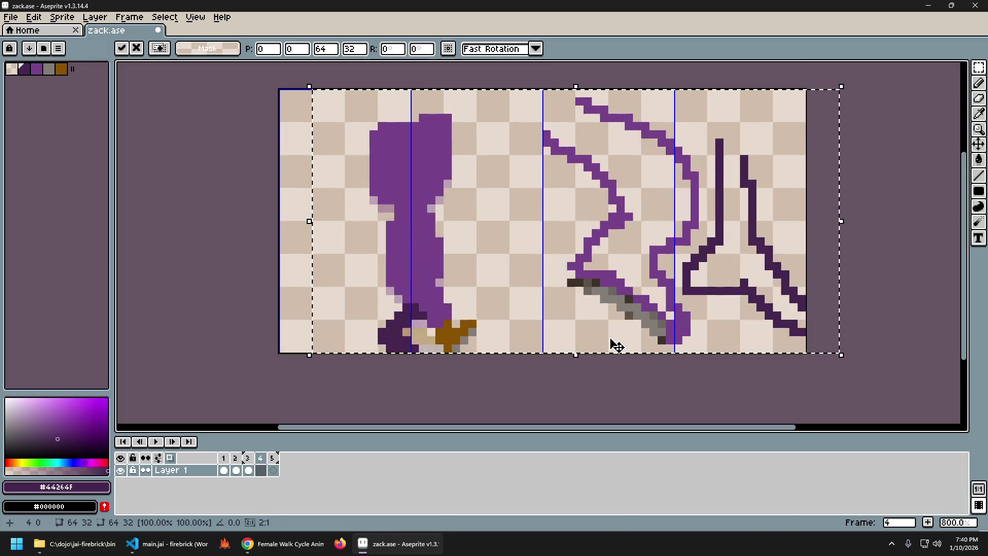
key(Right)
key(Right)
key(Right)
key(Left)
key(Down)
key(Return)
key(Return)
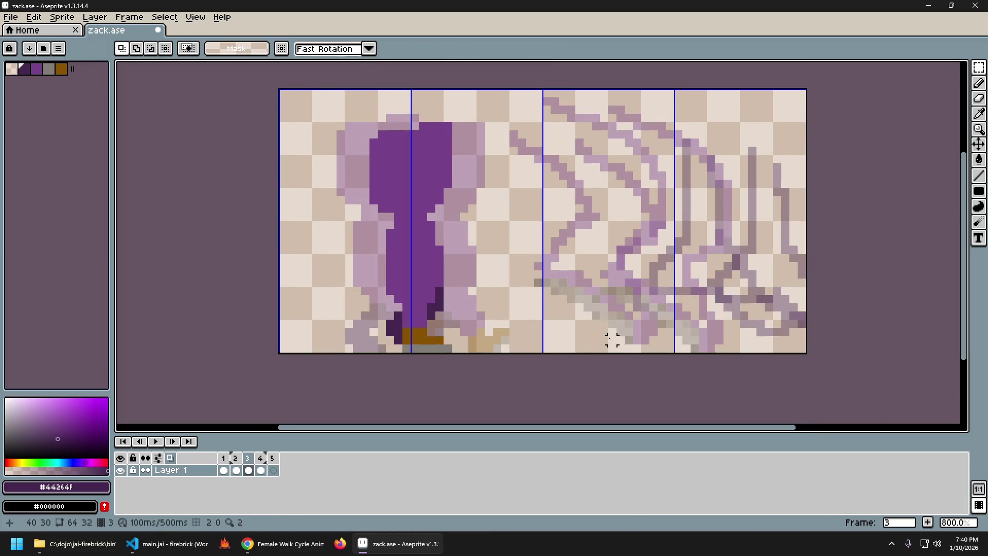
Reselect frame 4's drawing, nudge it another pixel right and compare it with frame 2.
key(Right)
key(Right)
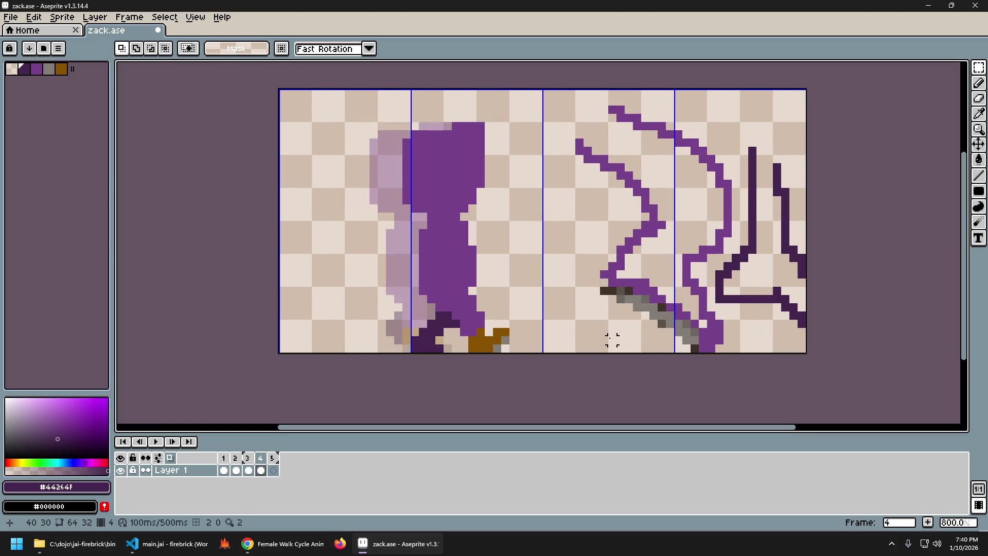
key(ctrl+a)
key(Right)
key(Return)
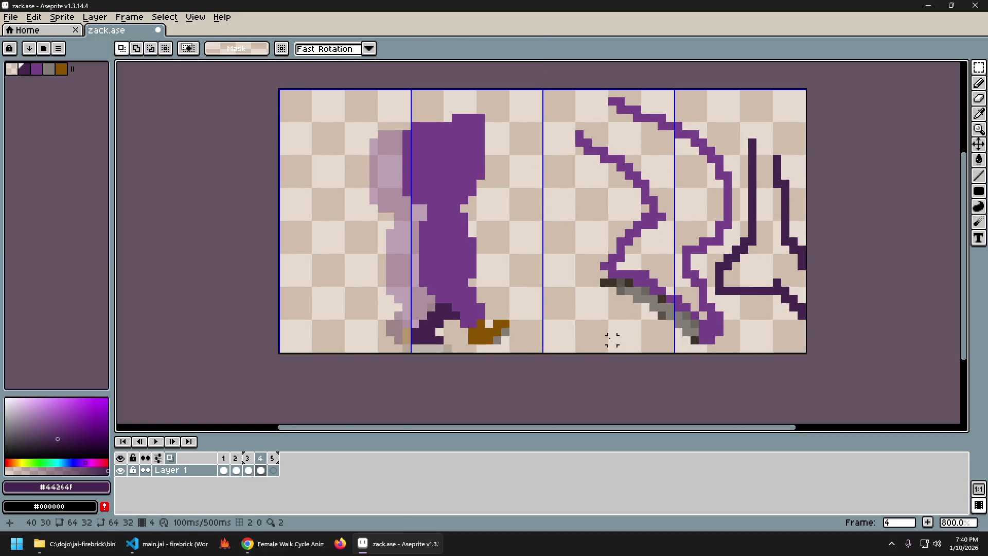
key(ctrl+a)
key(Right)
key(Return)
key(Left)
key(Left)
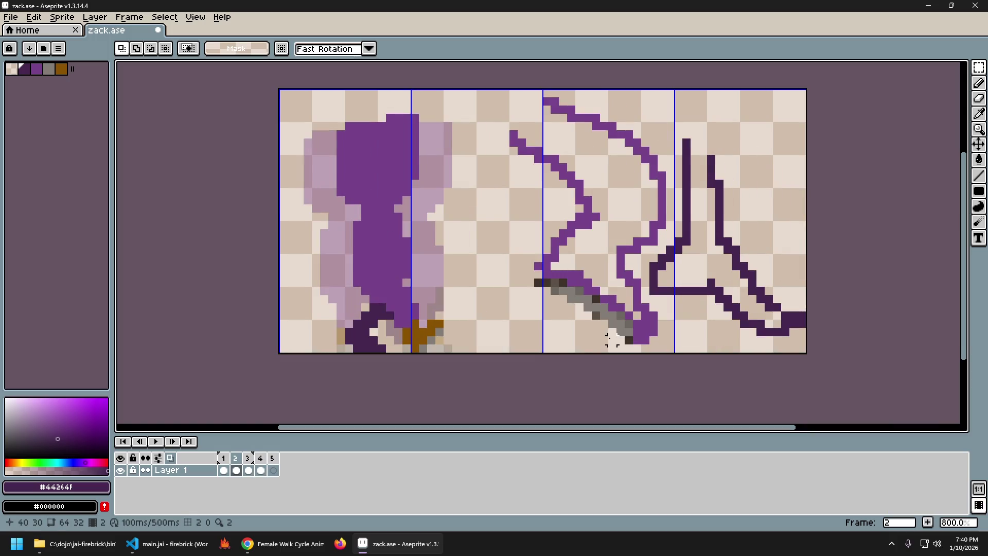
key(Right)
key(Right)
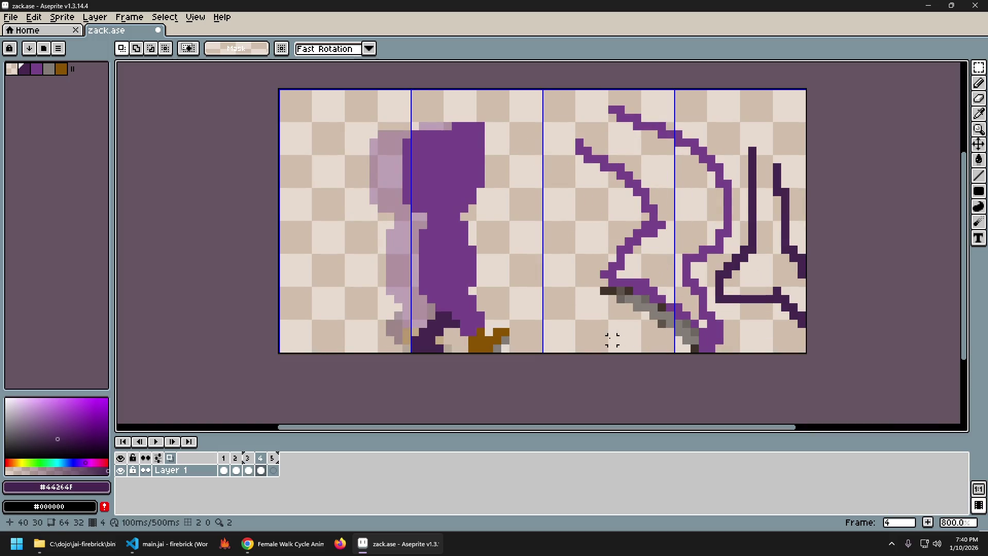
Clear frame 4 and re-paste the frame 2 drawing four pixels further right, committing it.
key(Delete)
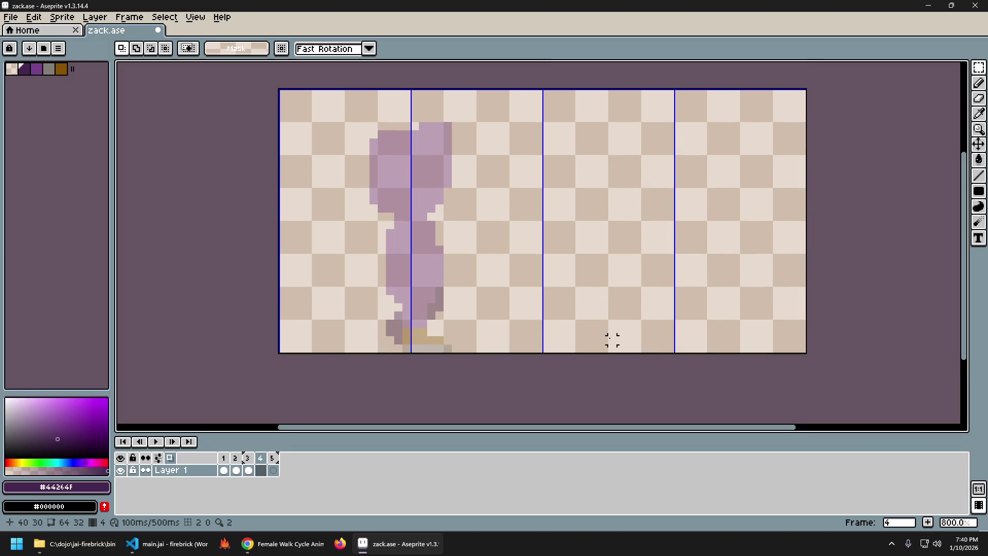
key(ctrl+z)
key(ctrl+a)
key(ctrl+d)
key(Delete)
key(ctrl+v)
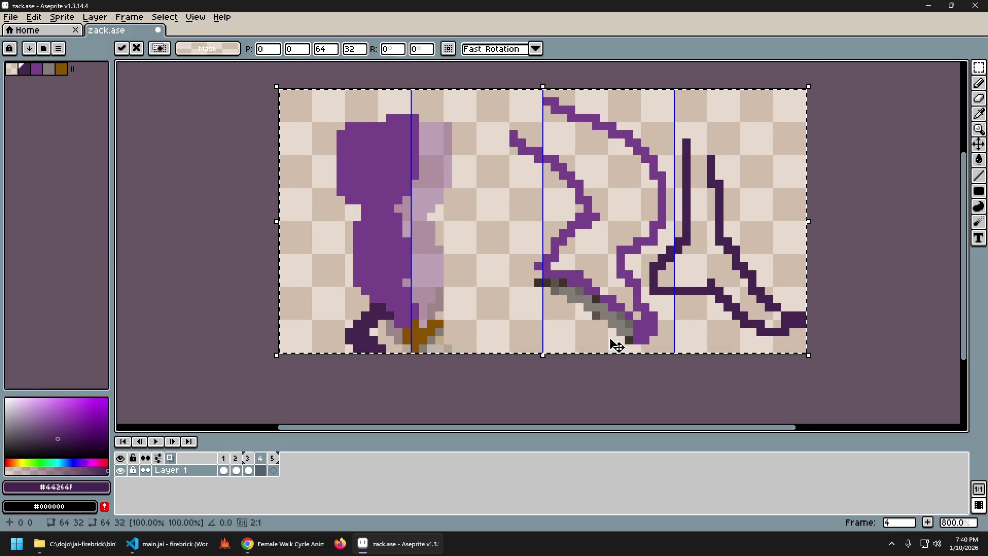
key(Right)
key(Right)
key(Right)
key(Right)
key(Right)
key(Right)
key(Right)
key(Right)
key(Right)
key(Right)
key(Return)
key(Right)
Flip through frames 1 to 4 to check the walk motion across the shifted frames.
key(Left)
key(Right)
key(Left)
key(Right)
key(Left)
key(Right)
key(Left)
key(Right)
key(Left)
key(Left)
key(Left)
key(Left)
key(Right)
key(Right)
key(Left)
key(Right)
key(Left)
key(Left)
key(Right)
key(Right)
key(Left)
key(Right)
key(Left)
key(Right)
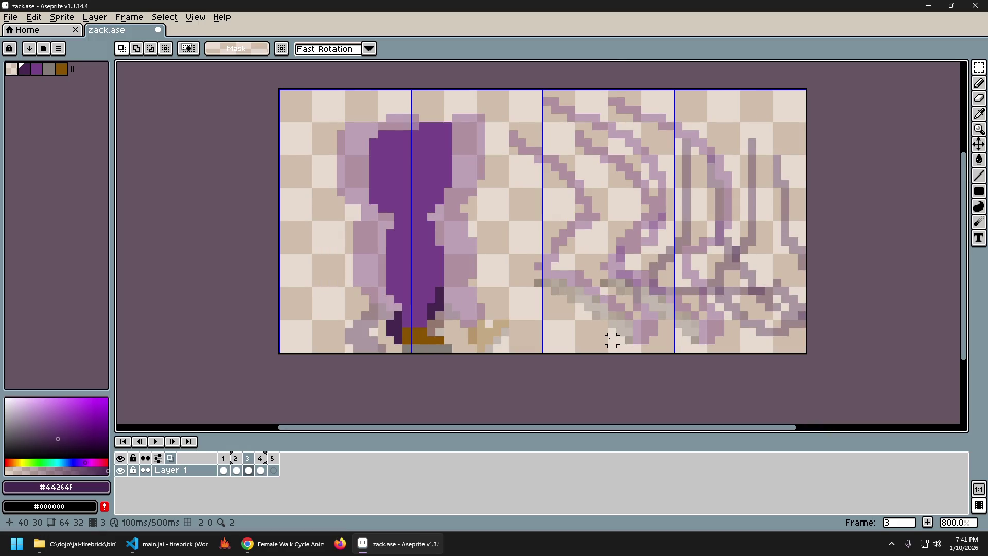
Go to frame 2 and undo the stray black rectangle dragged over the trail.
key(Left)
key(Left)
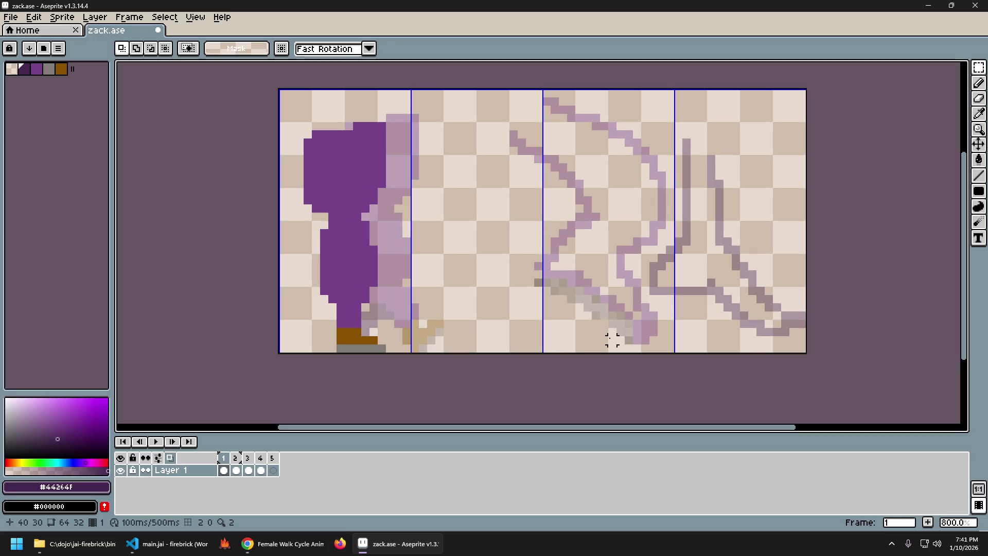
key(Right)
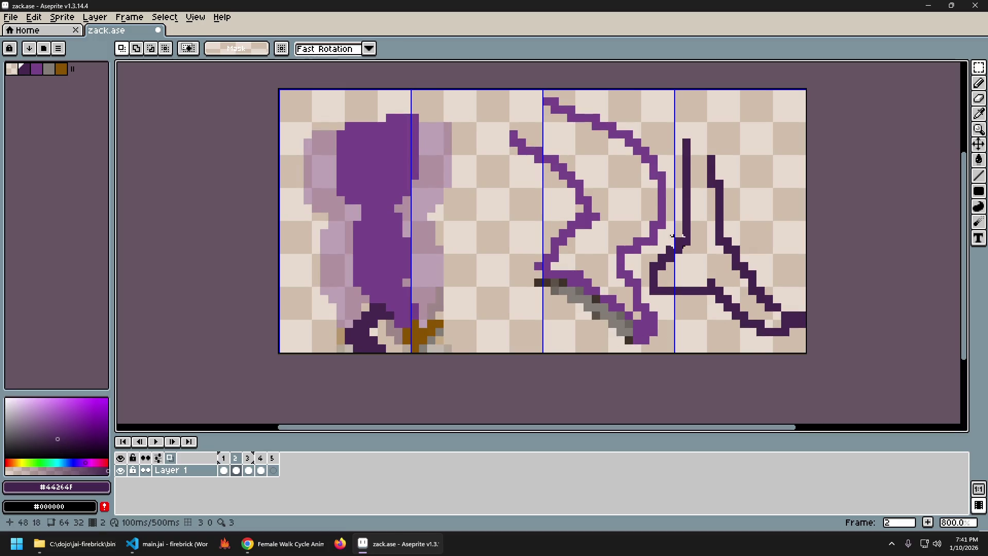
drag(496, 101, 851, 373)
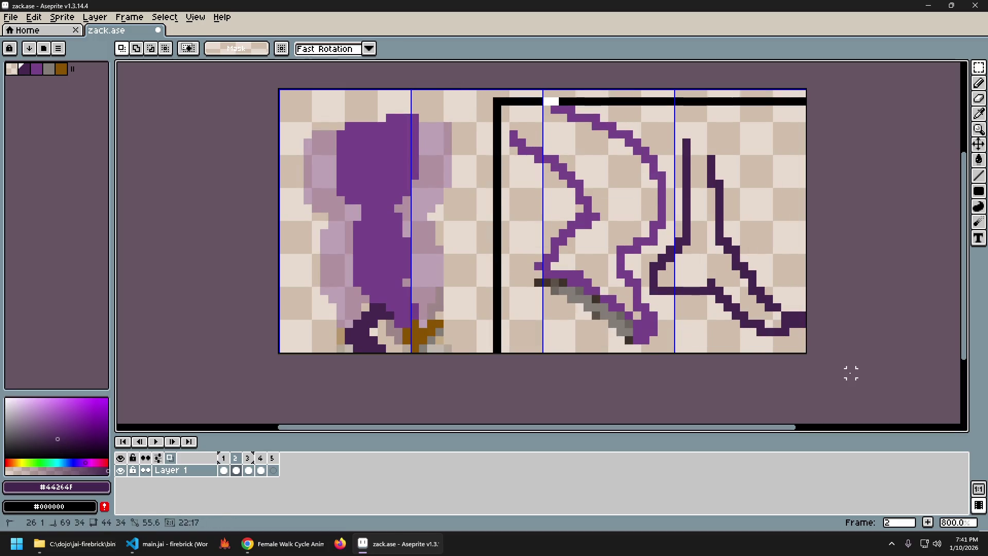
key(ctrl+z)
On frame 4, marquee-select the right-side sword-swing trail and delete it.
key(Right)
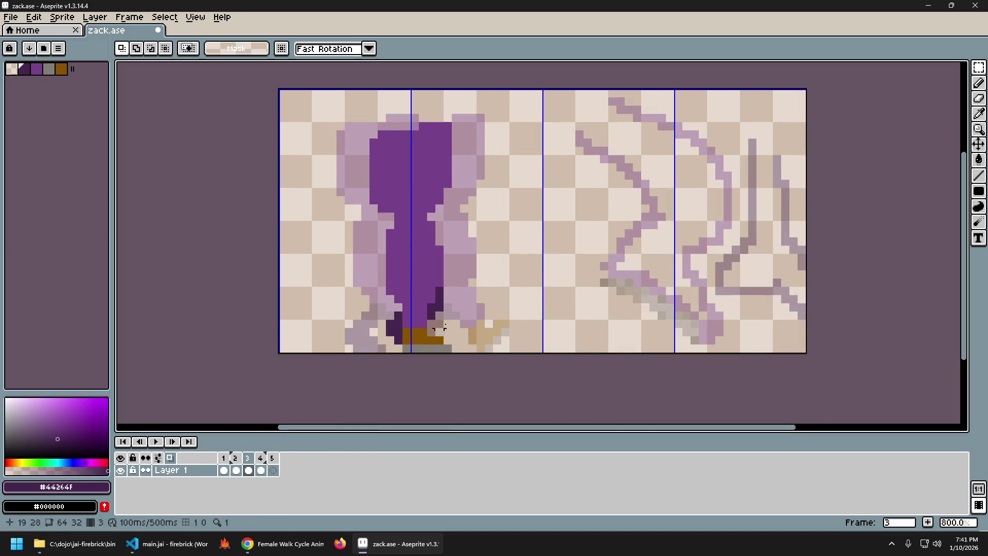
key(Right)
drag(561, 97, 883, 364)
key(Delete)
Return to frame 1, then switch to the browser's Noita soundtrack tab.
key(Left)
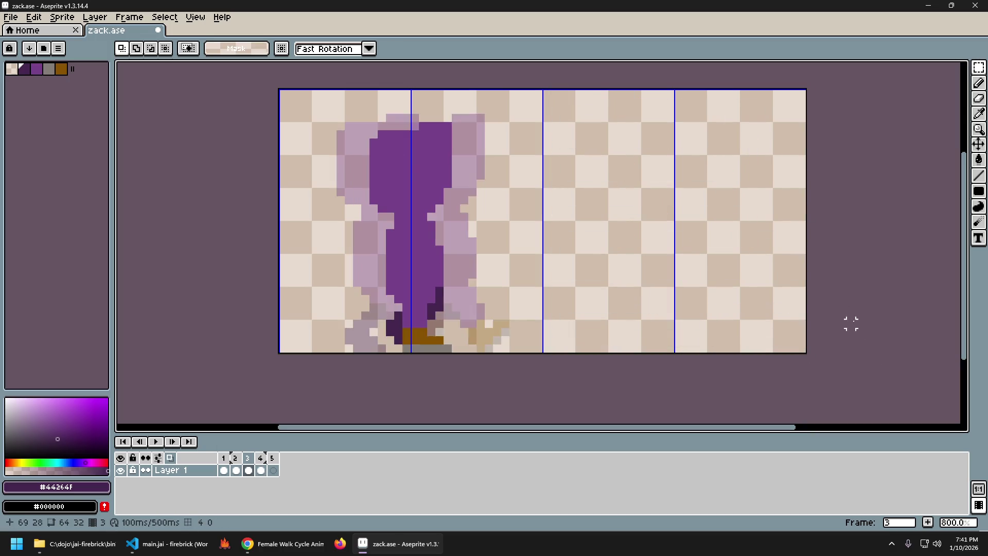
key(Left)
key(Left)
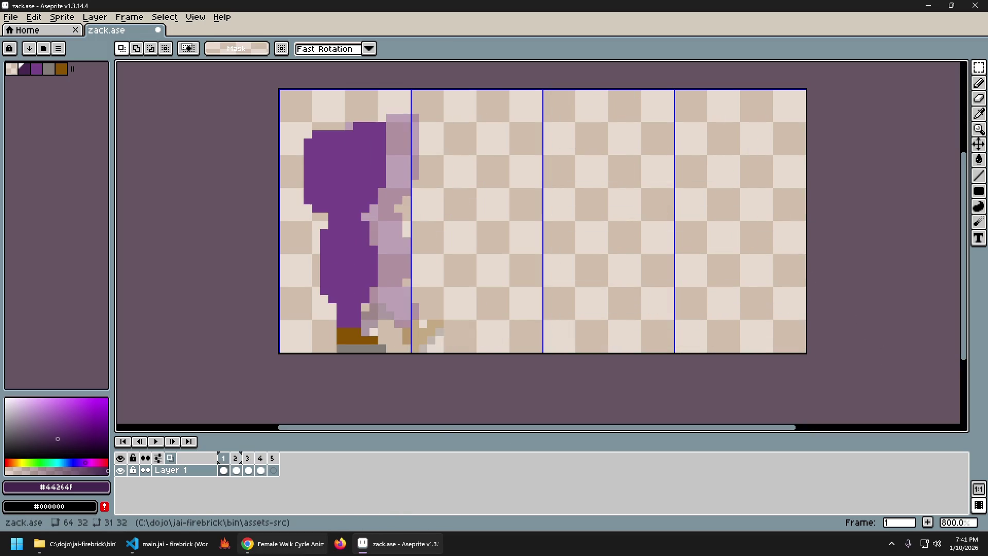
click(247, 544)
click(57, 10)
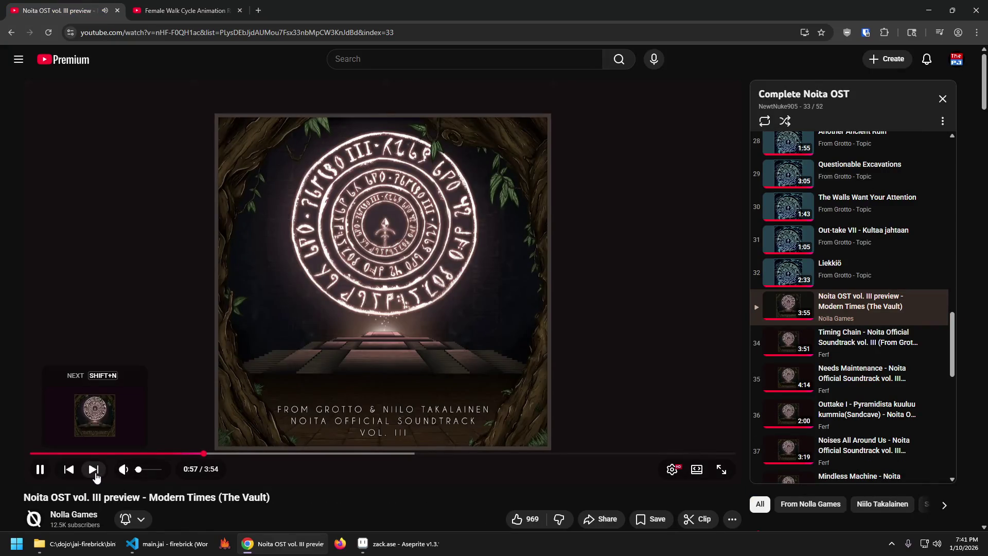
Skip YouTube to the next track, Timing Chain, and bring Aseprite back to the front.
click(94, 470)
drag(438, 18, 821, 138)
key(alt+Tab)
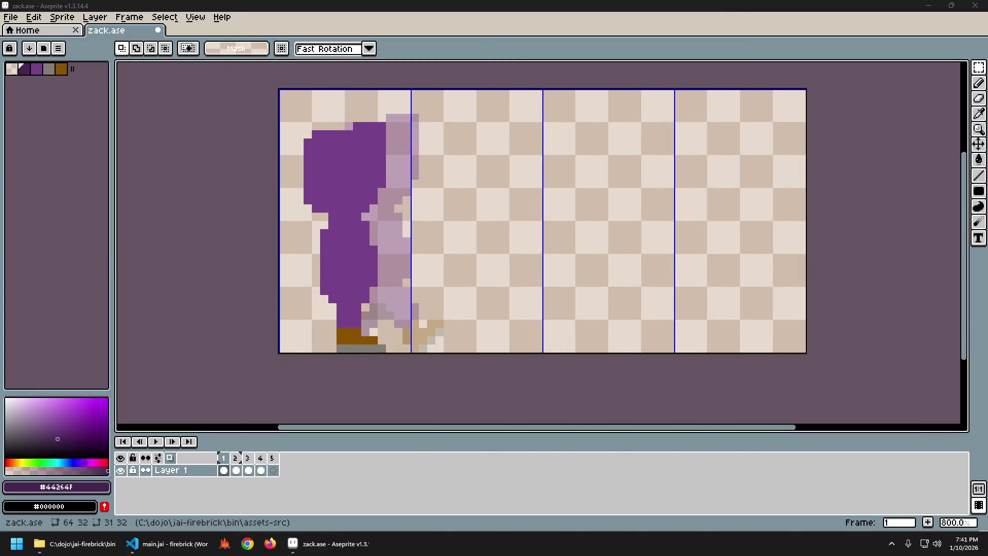
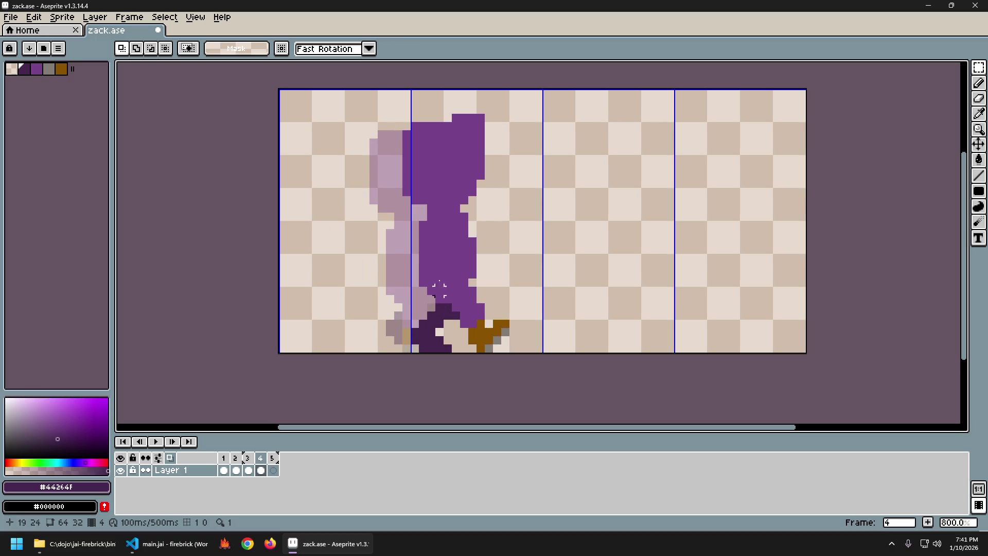
Paint gray pixels above the dark leg and refill the old dark leg area with the body's purple.
click(48, 68)
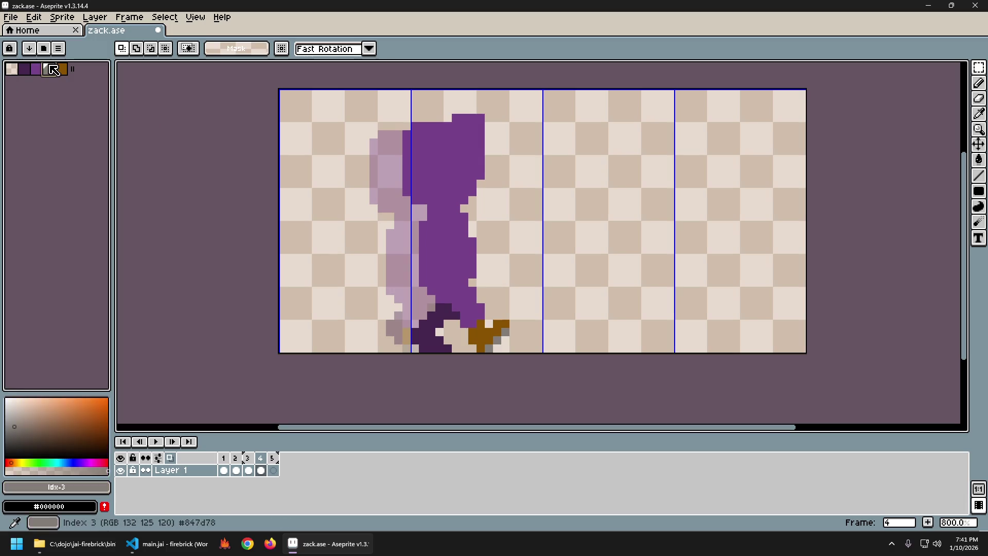
key(b)
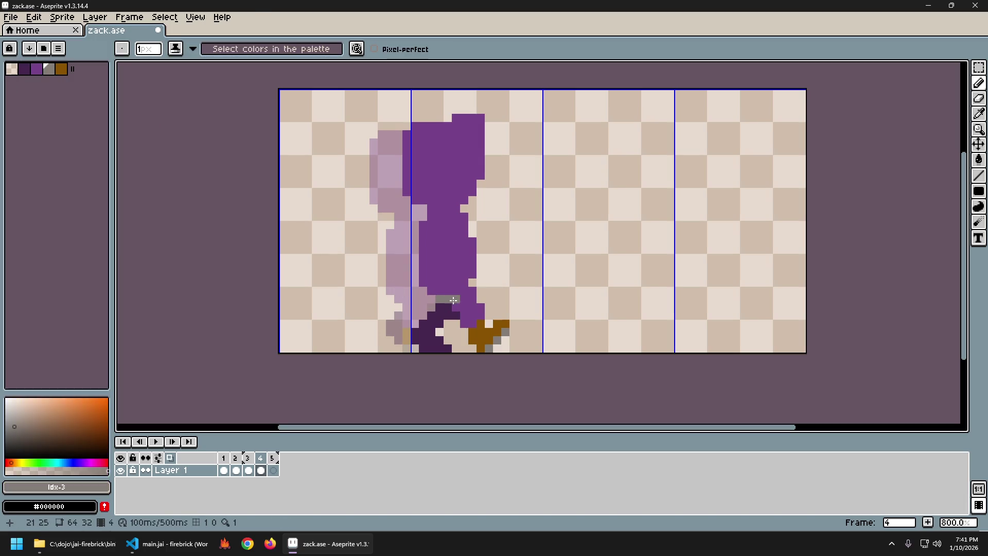
drag(464, 317, 463, 325)
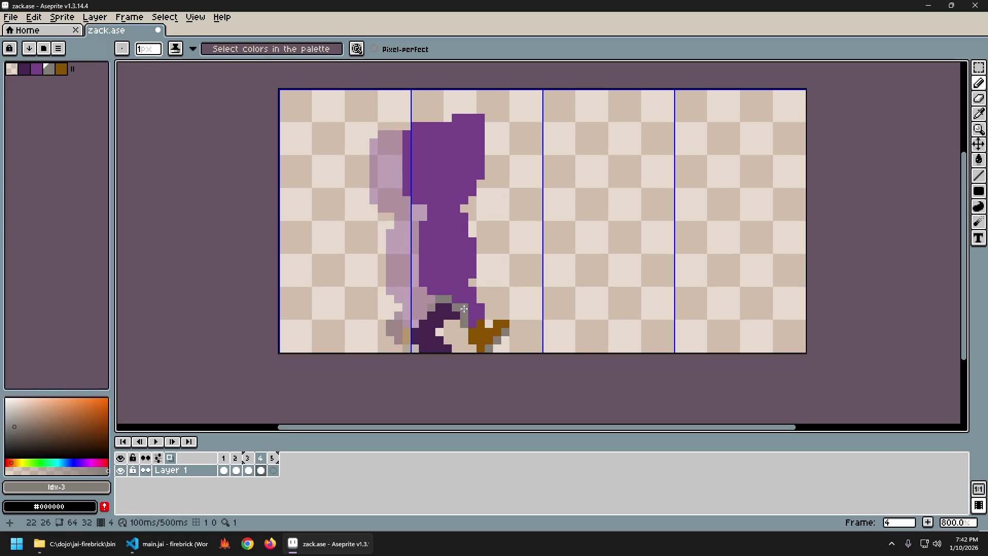
alt+click(444, 309)
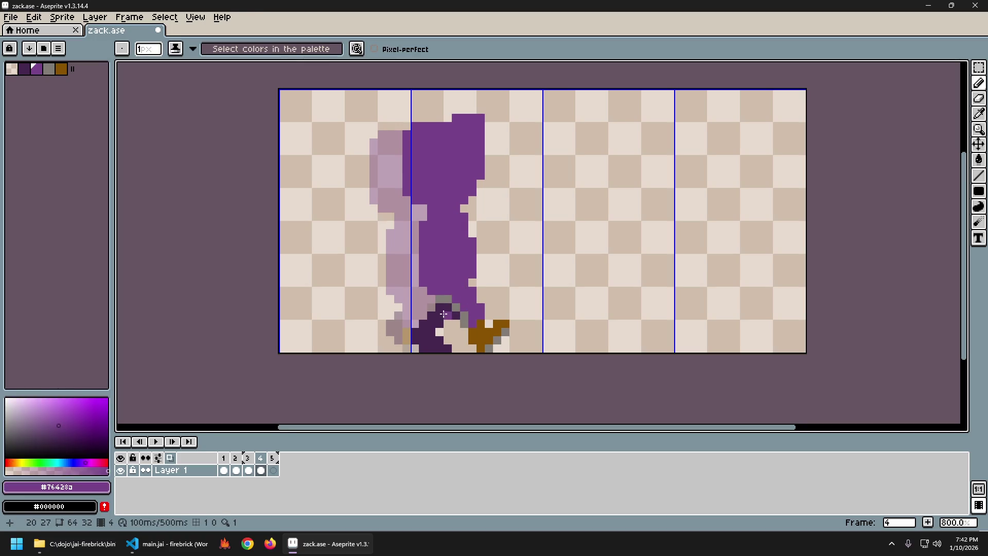
key(g)
click(445, 313)
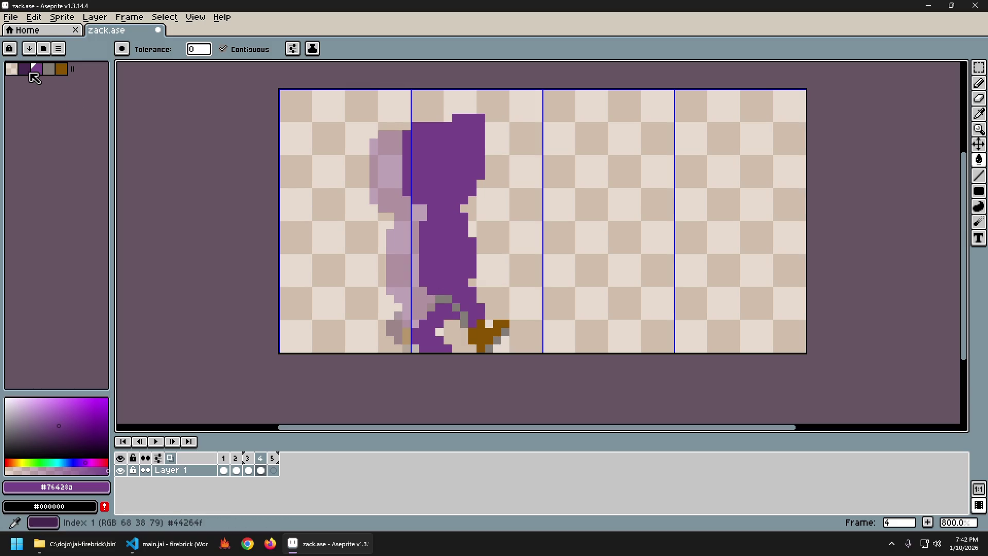
Draw a diagonal dark purple back leg and thicken it, checking against the previous frame.
click(23, 69)
key(b)
click(465, 323)
mouse_move(465, 322)
mouse_down()
mouse_move(442, 301)
mouse_move(480, 310)
mouse_move(472, 300)
mouse_up()
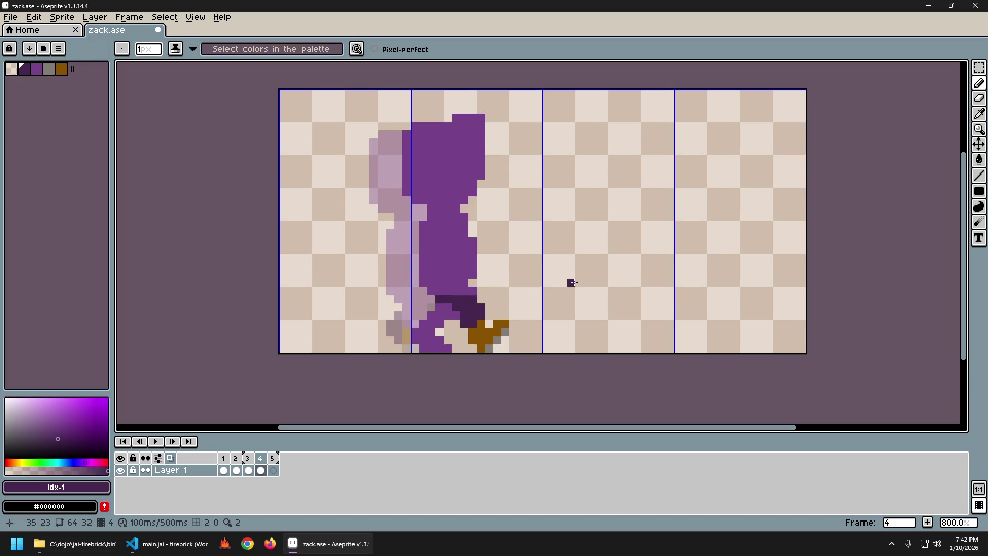
key(Left)
key(Left)
key(Right)
key(Right)
drag(428, 290, 472, 290)
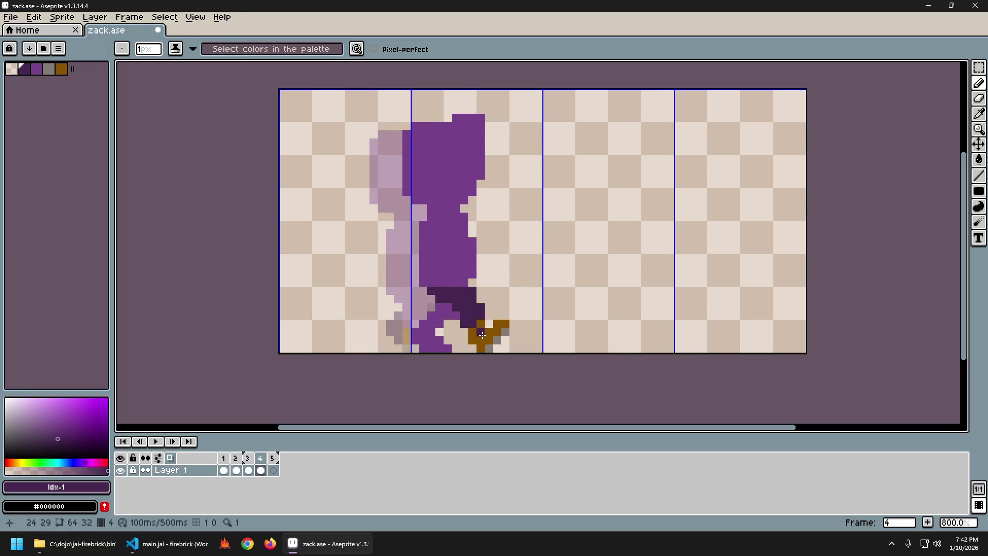
Give the front foot a gray bottom row and brown upper pixels using colours sampled from the other foot.
alt+click(482, 333)
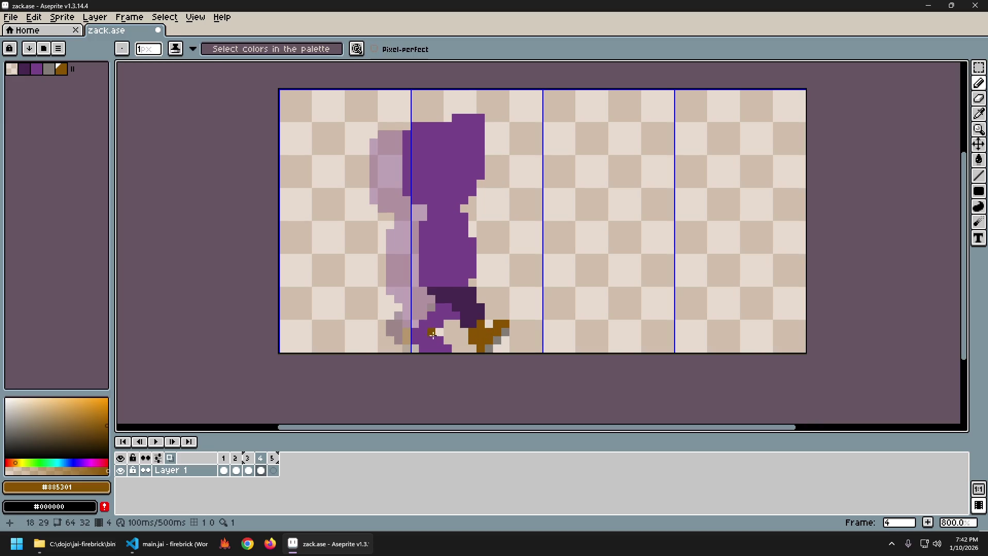
alt+click(430, 333)
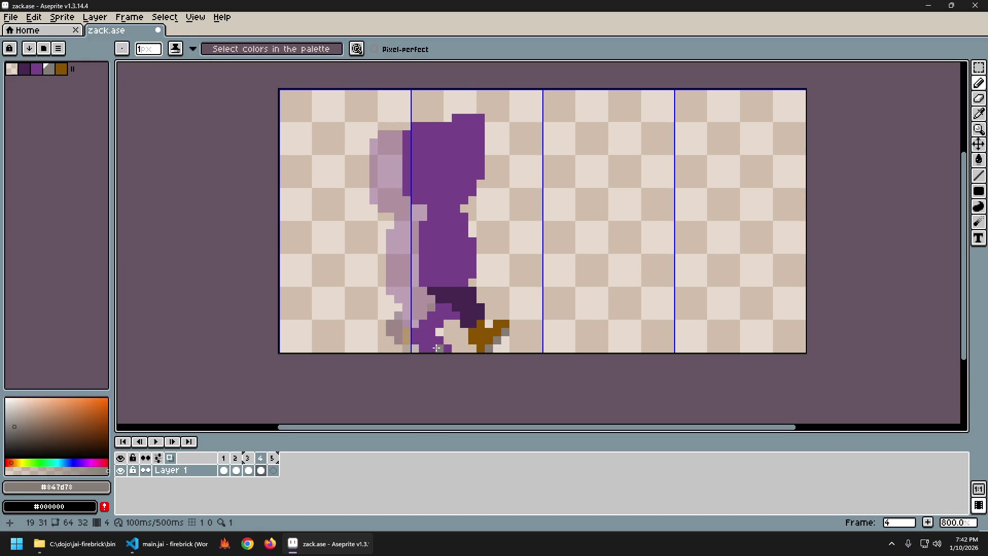
drag(449, 348, 420, 349)
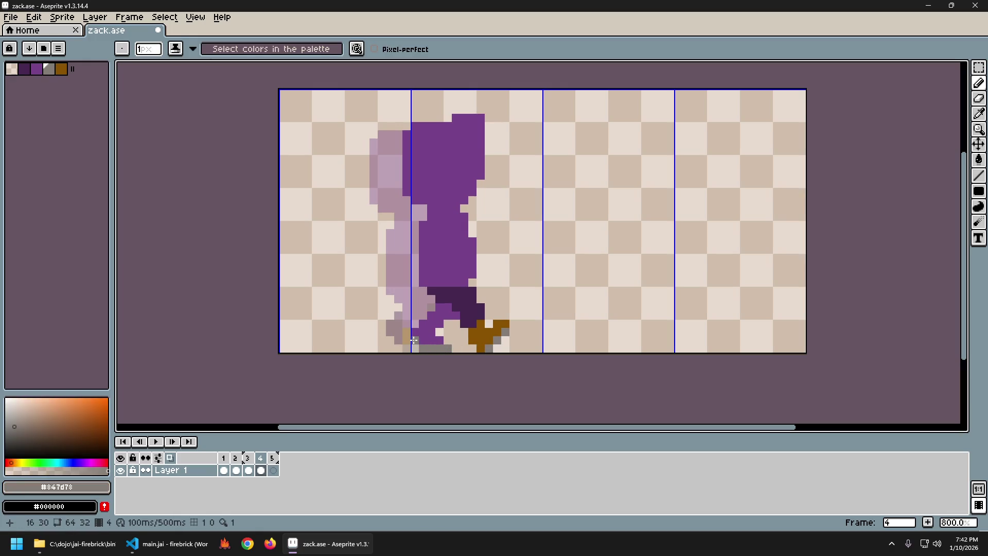
alt+click(494, 334)
click(423, 339)
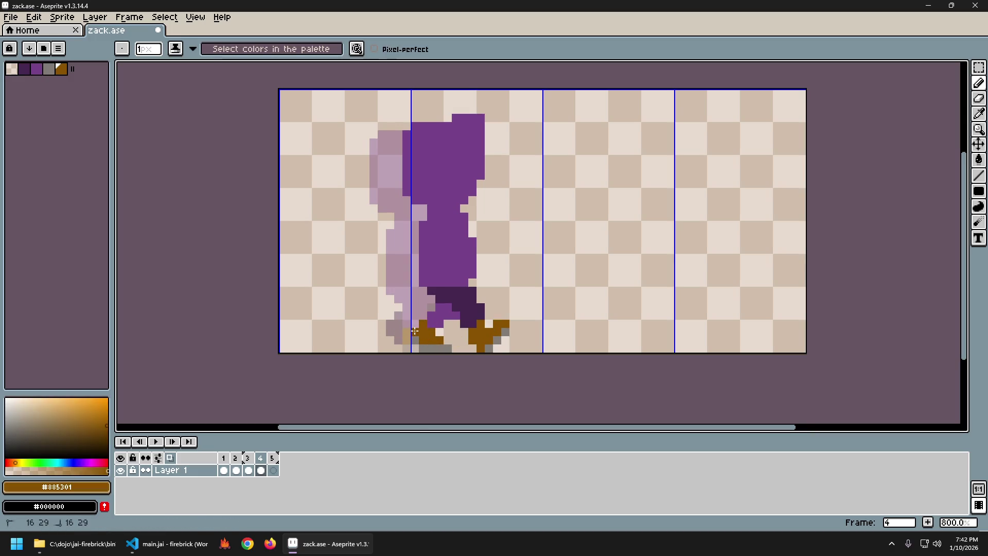
key(Left)
After comparing with frame 3, paint dark purple over the right brown foot so the back leg reaches the ground.
key(Right)
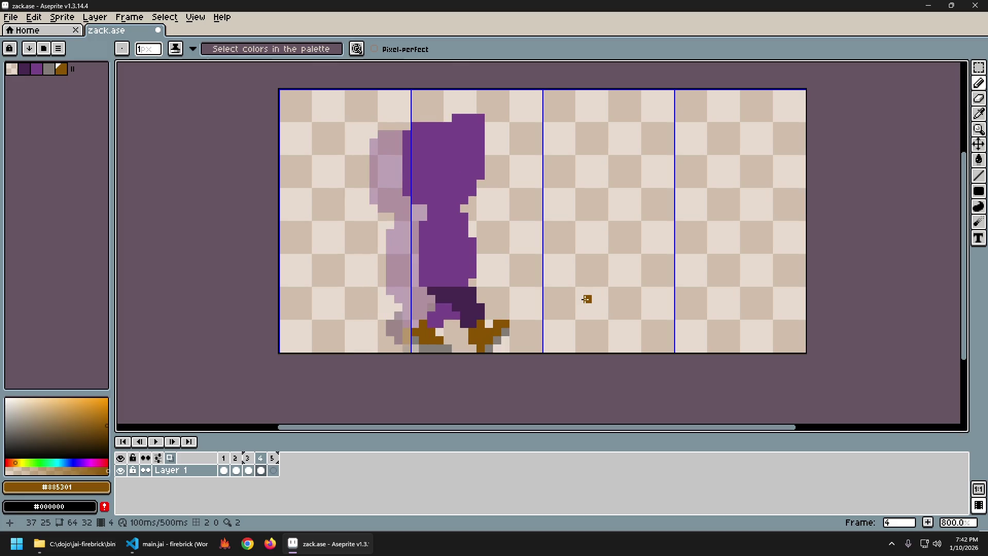
key(Left)
key(Right)
key(Left)
key(Left)
key(Right)
key(Right)
key(Left)
key(Left)
key(Right)
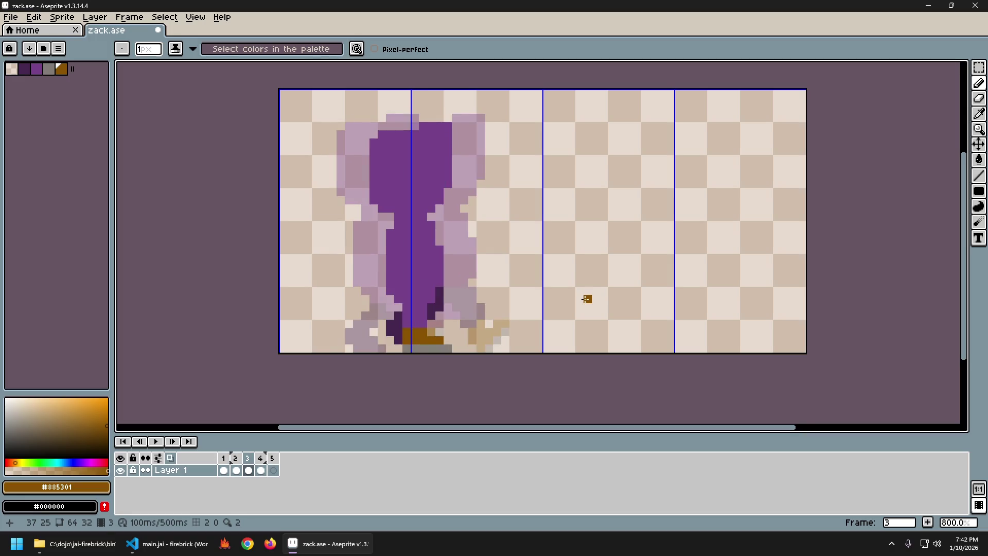
key(Right)
alt+click(439, 312)
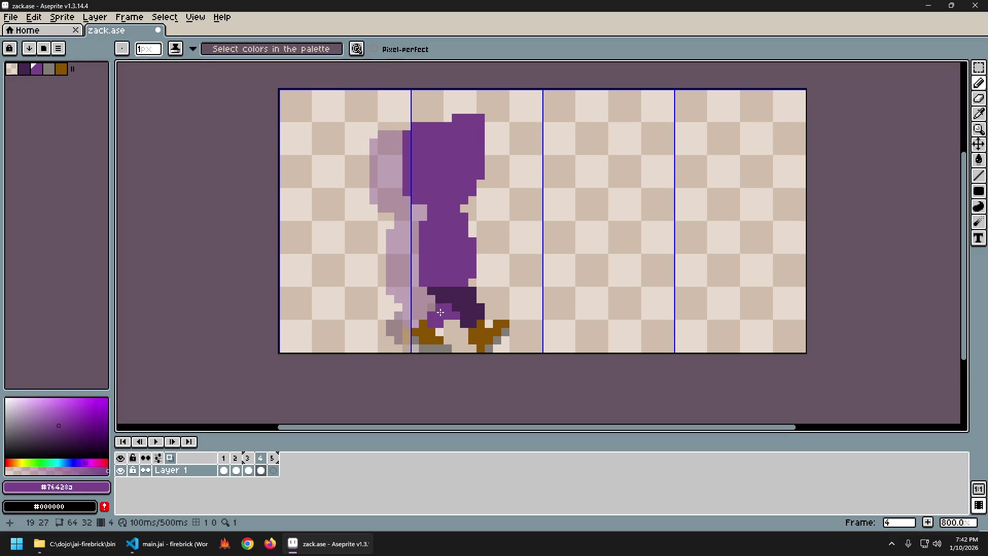
alt+click(475, 327)
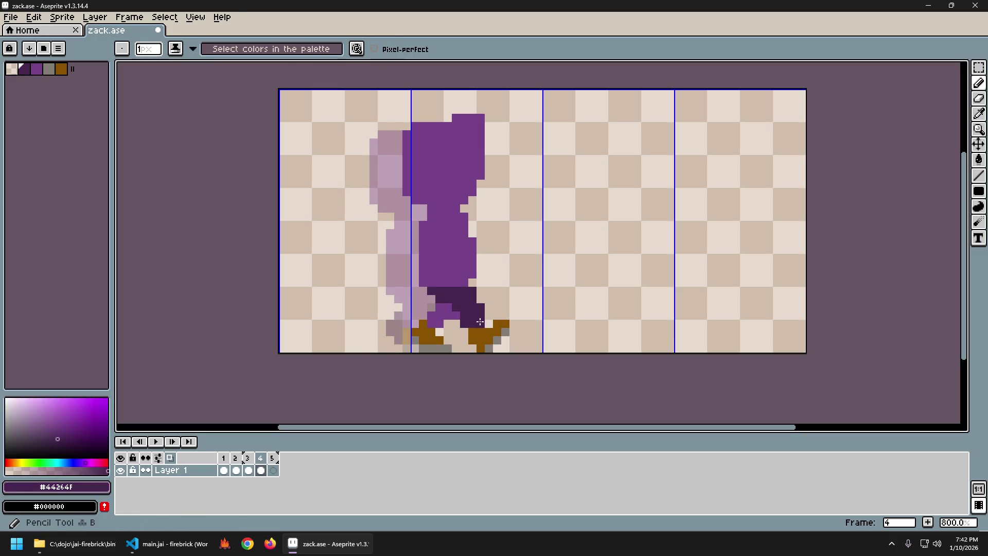
mouse_move(479, 327)
mouse_down()
mouse_move(479, 338)
mouse_move(495, 331)
mouse_up()
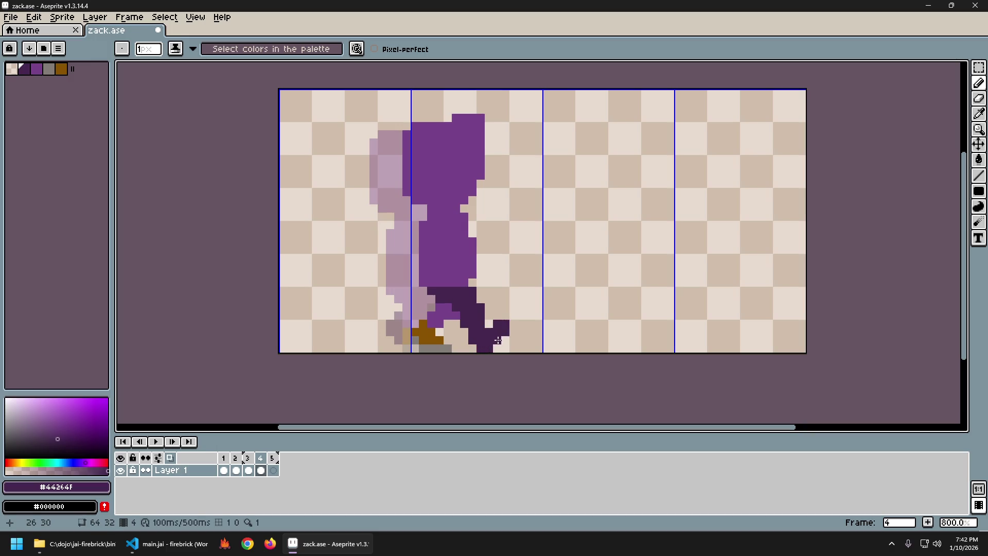
Flip through frames 2–4 to check the leg motion, then sample the body purple for the next stroke.
key(Left)
key(Right)
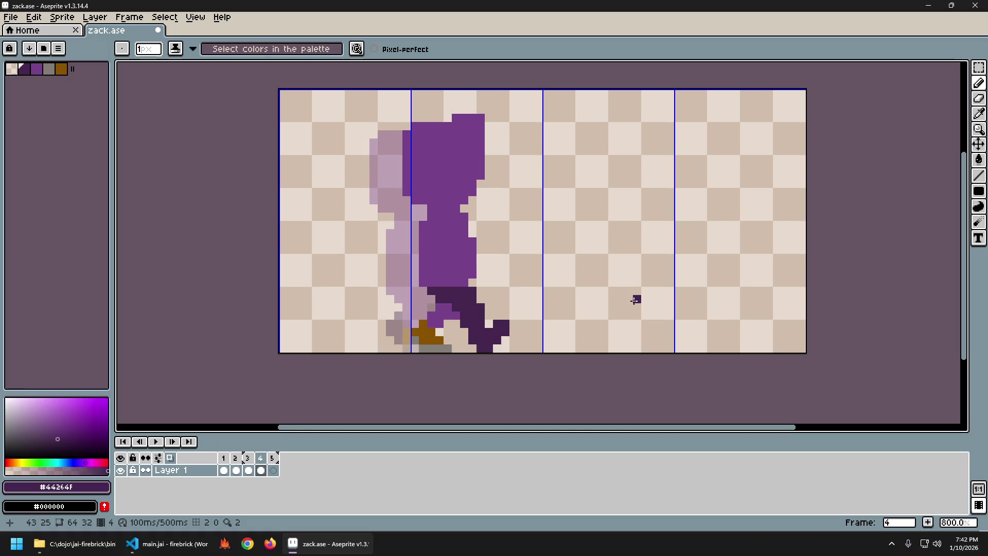
key(Left)
key(Right)
key(Left)
key(Left)
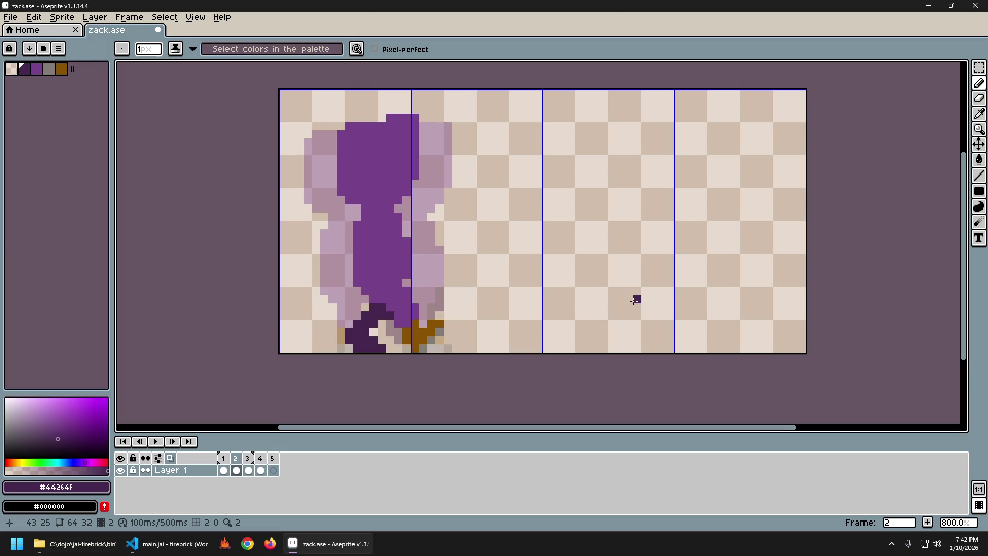
key(Right)
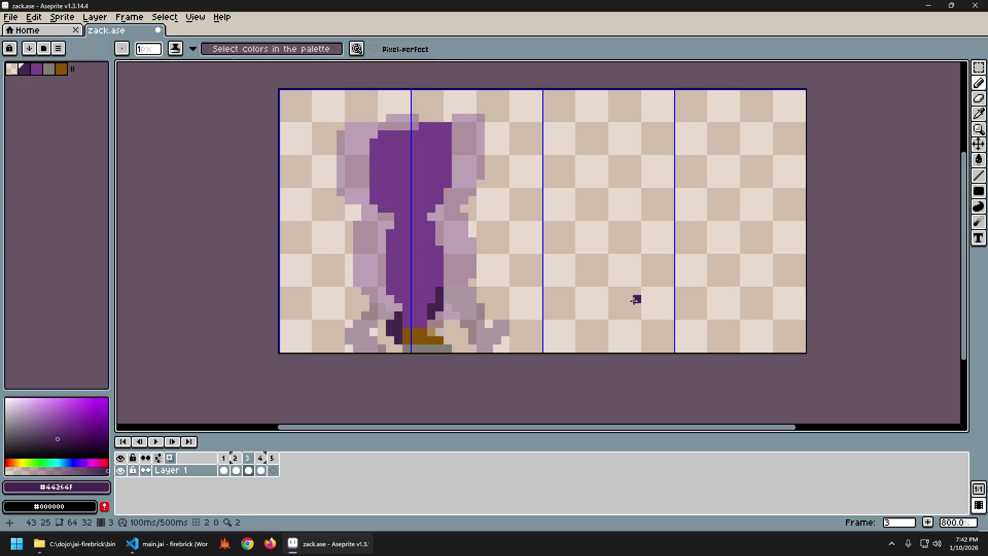
key(Right)
key(Left)
key(Right)
key(Left)
key(Right)
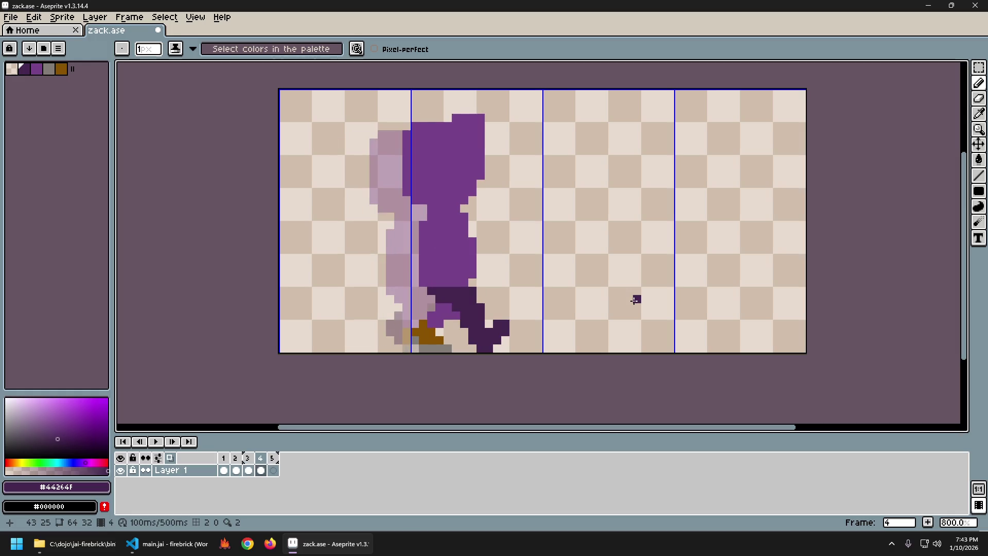
alt+click(461, 313)
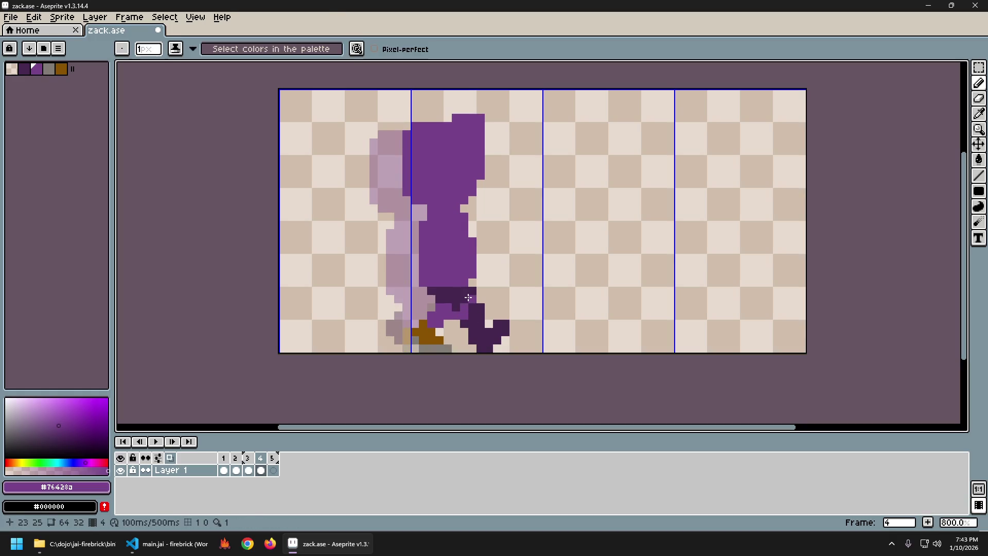
Paint purple over the dark row at the top of the back leg and compare frames 3 and 4.
click(469, 296)
mouse_move(468, 296)
mouse_down()
mouse_move(440, 290)
mouse_move(463, 303)
mouse_up()
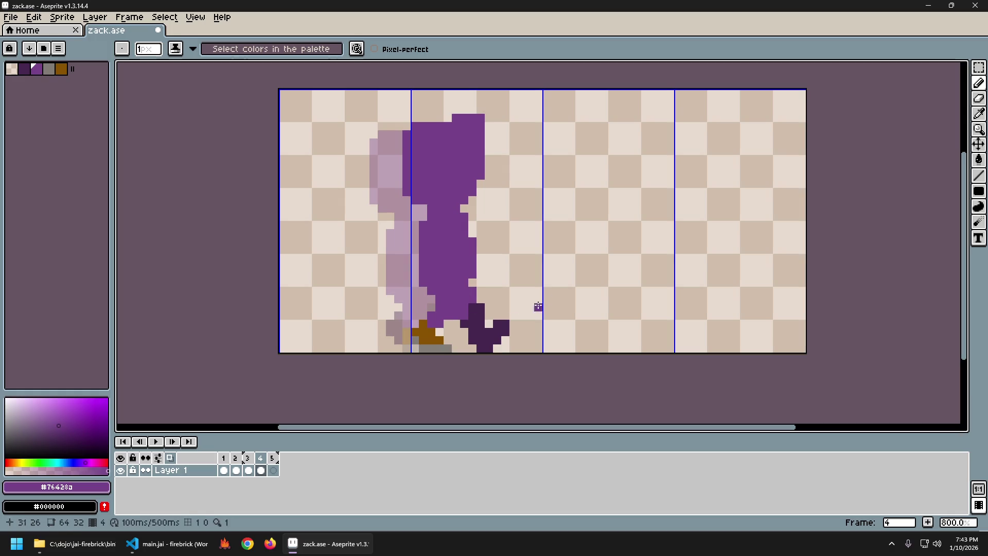
key(Left)
key(Right)
key(Left)
key(Right)
key(Left)
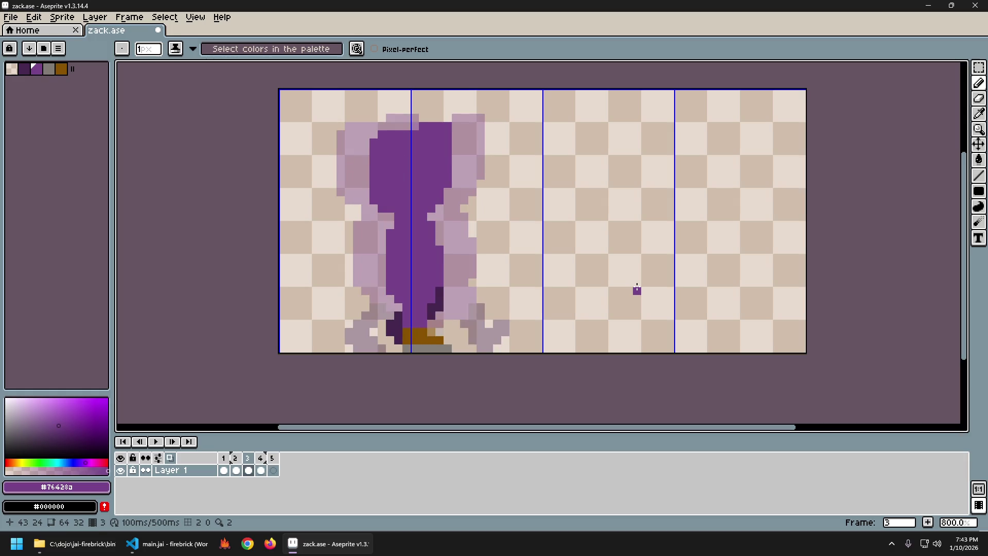
key(Right)
key(Left)
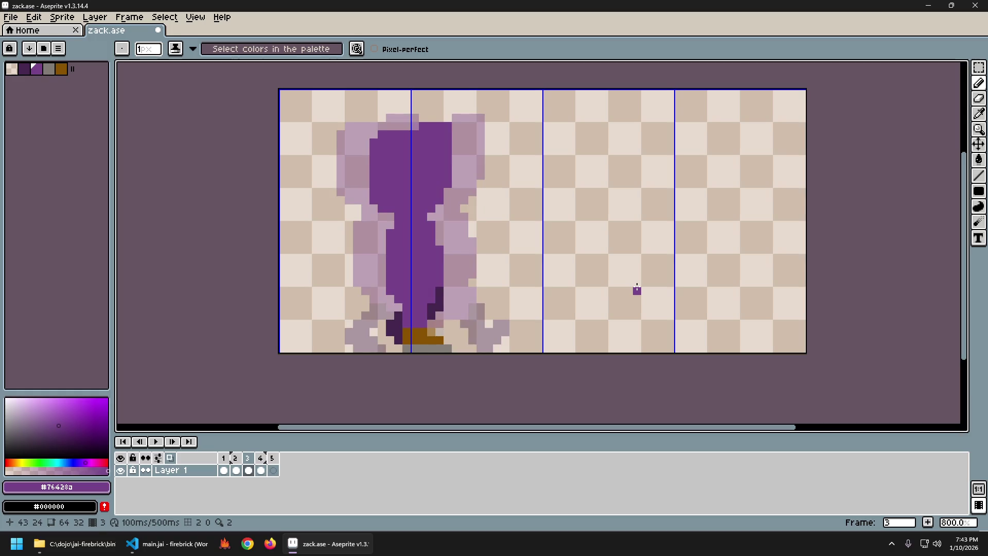
key(Right)
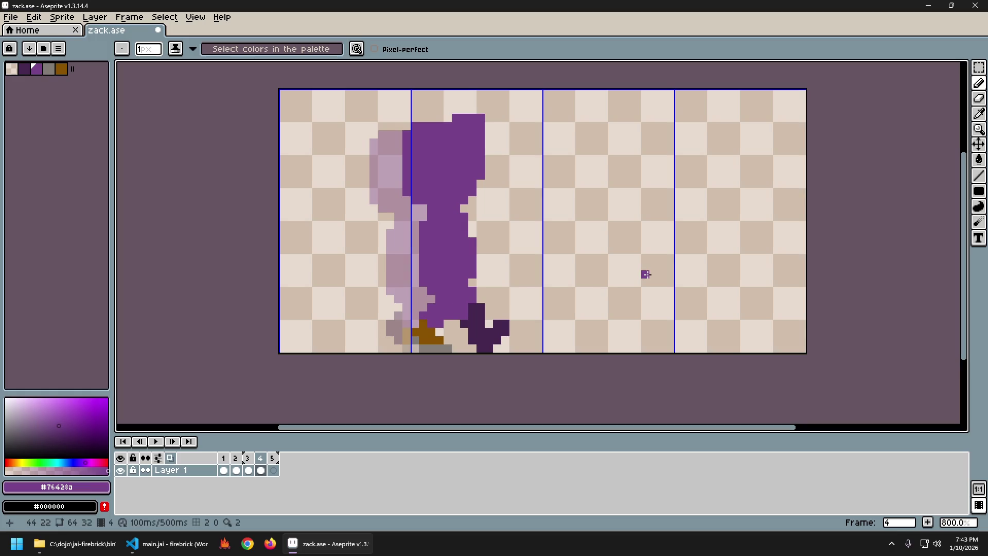
key(Left)
key(Right)
Toggle that purple stroke with undo/redo while flipping frames to judge it, keeping it in the end.
key(i)
click(436, 332)
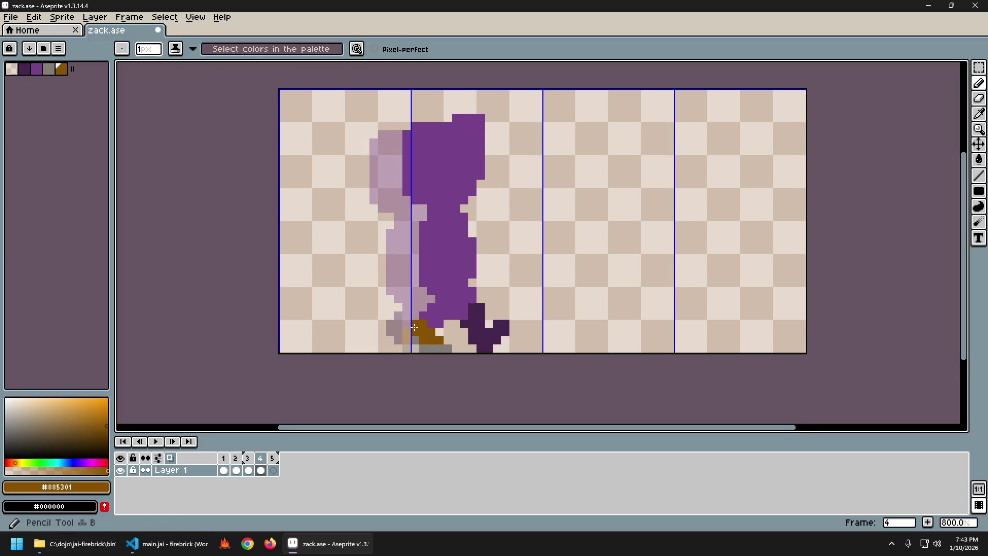
key(Left)
key(Right)
key(Left)
key(Right)
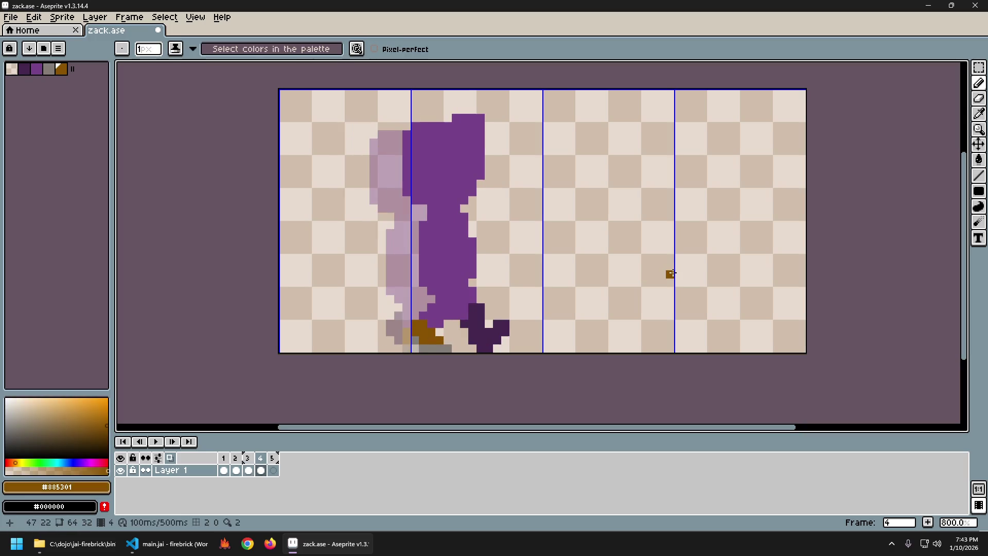
key(ctrl+z)
key(ctrl+y)
key(Left)
key(Right)
key(ctrl+z)
key(ctrl+y)
key(Left)
key(Right)
key(Left)
key(Right)
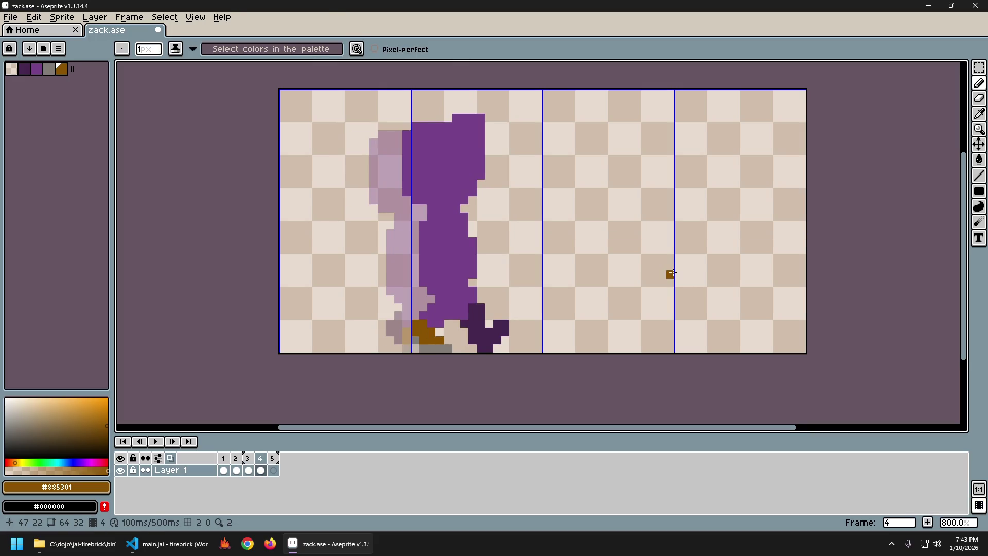
Sample the leg's dark purple and cycle through frames 1–4 repeatedly to study the leg motion.
alt+click(467, 314)
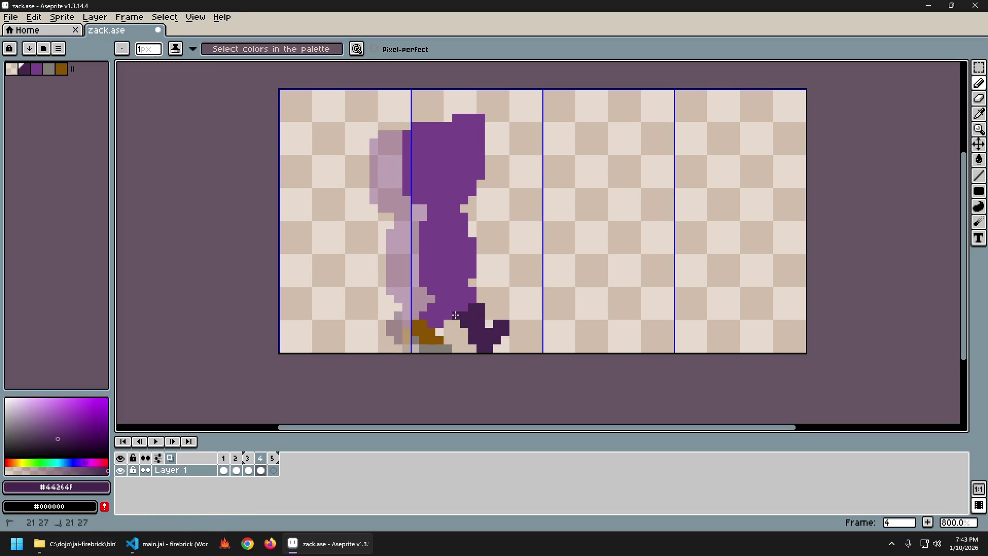
key(Left)
key(Right)
key(Left)
key(Right)
key(Left)
key(Right)
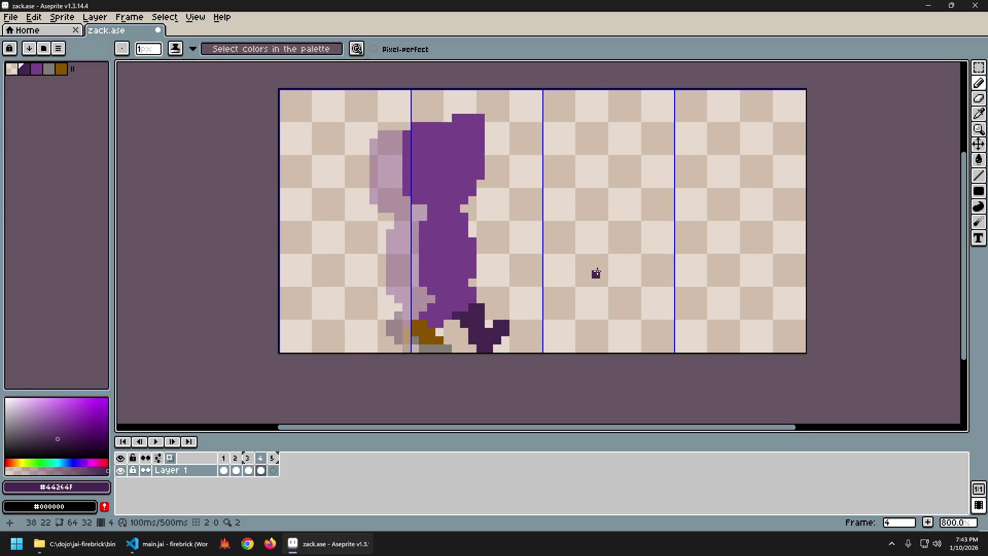
key(Left)
key(Left)
key(Right)
key(Left)
key(Left)
key(Right)
key(Right)
key(Left)
key(Left)
key(Right)
key(Right)
key(Left)
key(Right)
key(Right)
key(Left)
key(Right)
key(Left)
key(Right)
key(Left)
key(Right)
key(Left)
key(Right)
key(Left)
key(Right)
key(Left)
key(Right)
key(Left)
key(Right)
key(Left)
key(Right)
key(Left)
key(Right)
key(Left)
key(Right)
key(Left)
key(Left)
key(Right)
key(Right)
key(Left)
key(Left)
key(Right)
key(Right)
Extend the dark purple back leg upward beside the front leg and erase a stray purple pixel.
key(alt)
drag(472, 293, 472, 307)
alt+click(434, 297)
right_click(432, 299)
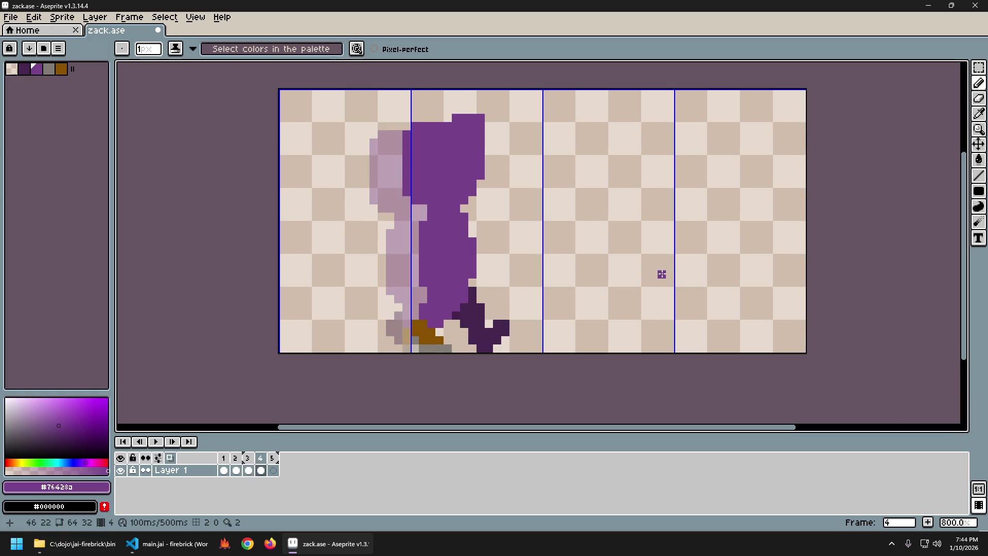
Flip between frames 1, 2 and 3 to study the front-leg motion before editing frame 2.
key(Left)
key(Right)
key(Left)
key(Left)
key(Right)
key(Left)
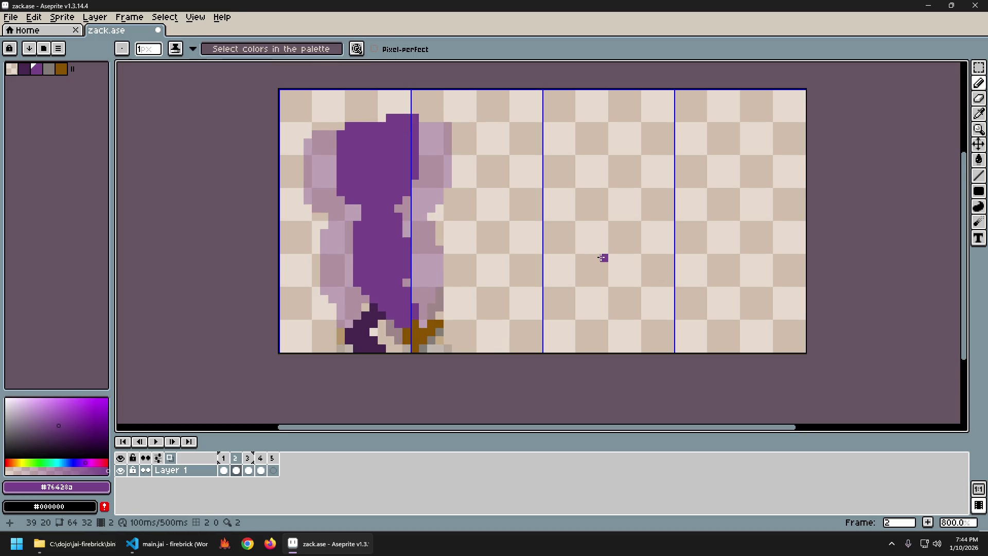
key(Right)
key(Left)
key(Left)
key(Right)
key(Left)
key(Right)
key(Left)
key(Right)
key(Left)
key(Right)
key(Left)
key(Right)
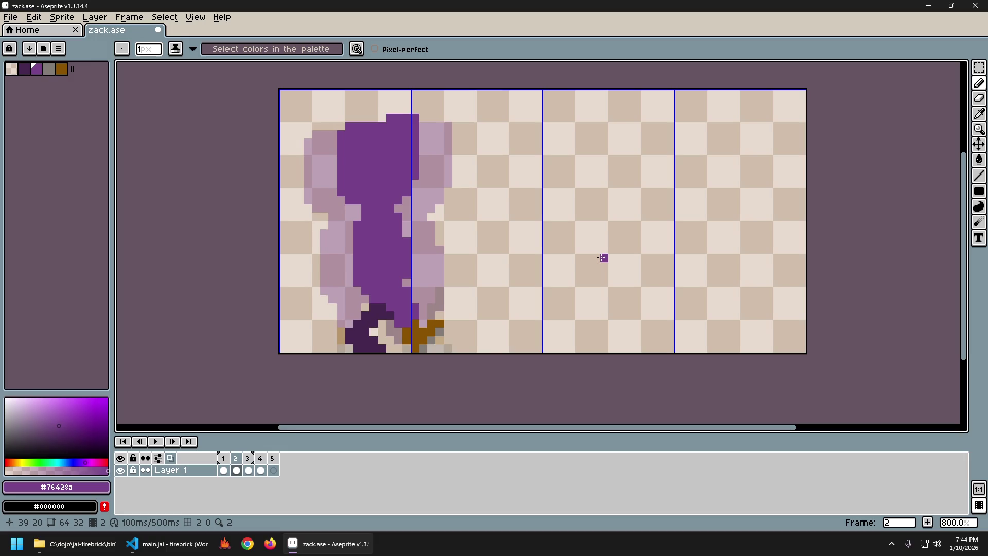
Sample the dark purple leg colour with the eyedropper and return to the Pencil on frame 2.
key(i)
click(377, 305)
key(b)
key(Left)
key(Right)
key(Left)
key(Right)
key(Left)
key(Right)
key(Right)
key(Left)
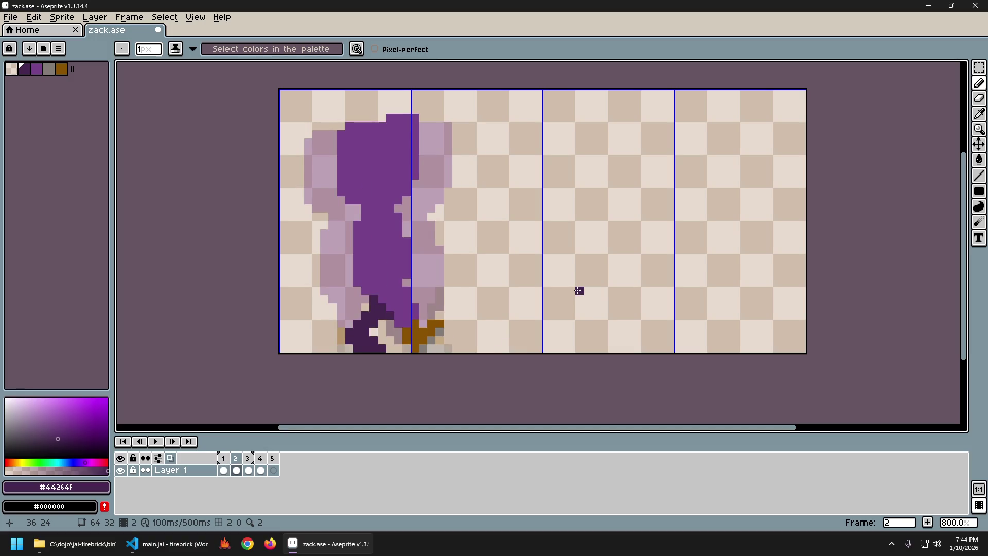
key(ctrl+y)
key(ctrl+y)
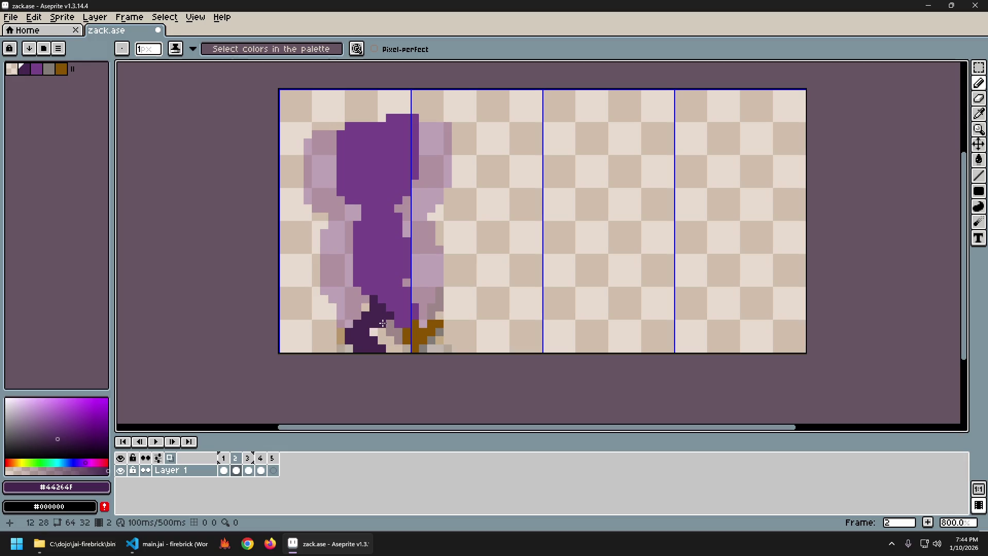
Add a dark purple pixel higher on frame 2's front leg and check it against frame 1.
key(Left)
key(Right)
key(Left)
key(Right)
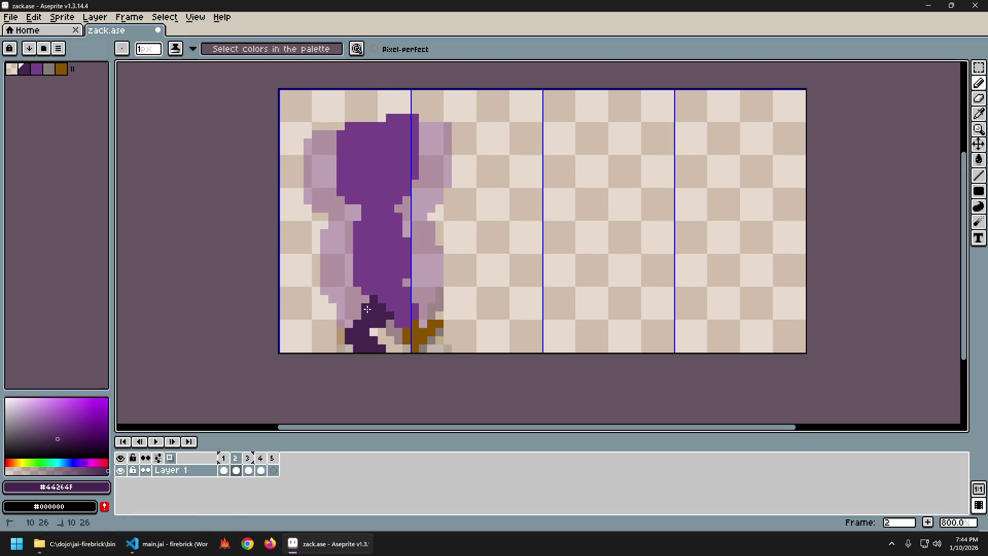
click(366, 297)
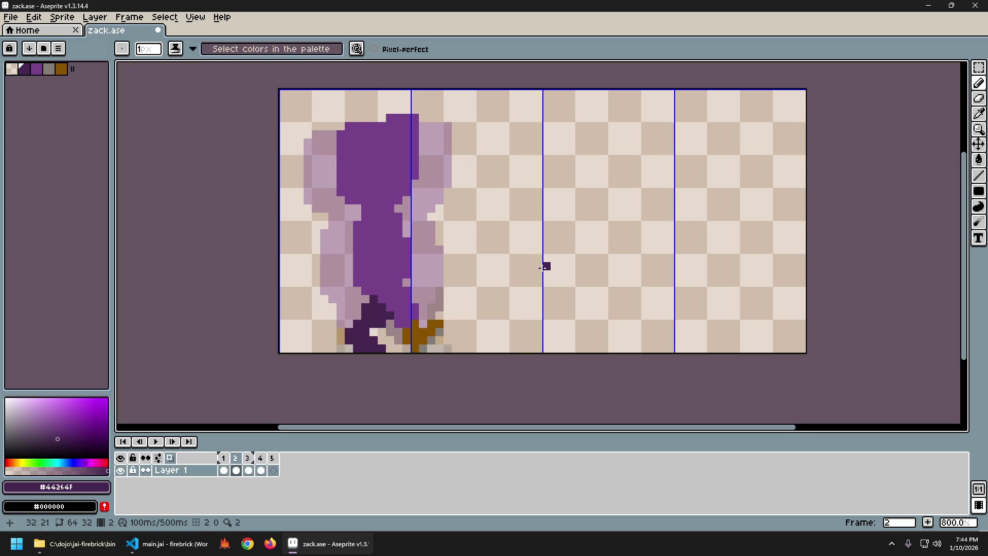
key(Left)
key(Right)
key(Left)
key(Right)
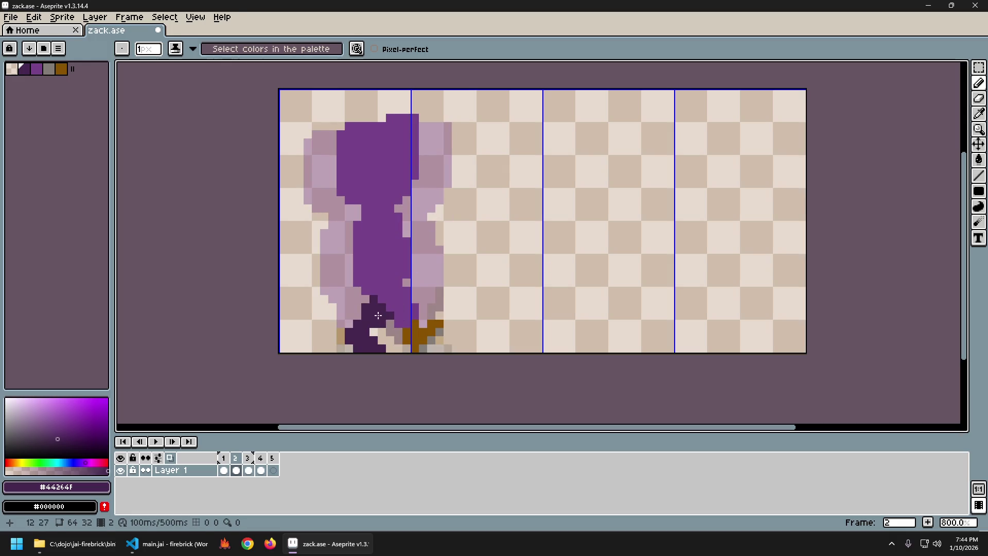
key(Left)
key(Right)
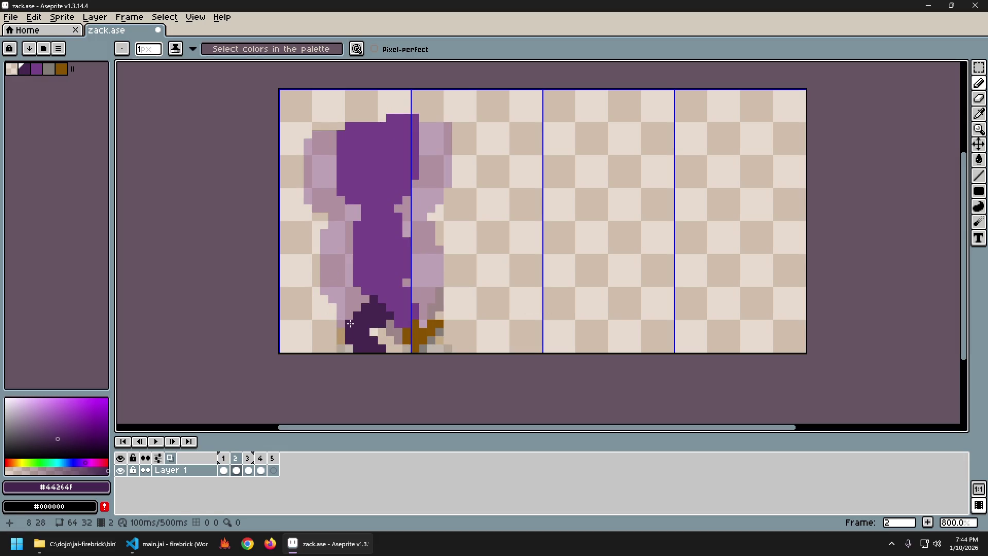
Move on to frame 3 and flip against frame 2 to compare the leg poses.
key(Left)
key(Left)
key(Right)
key(Right)
key(Left)
key(Right)
key(Left)
key(Right)
key(Left)
key(Right)
key(Left)
key(Right)
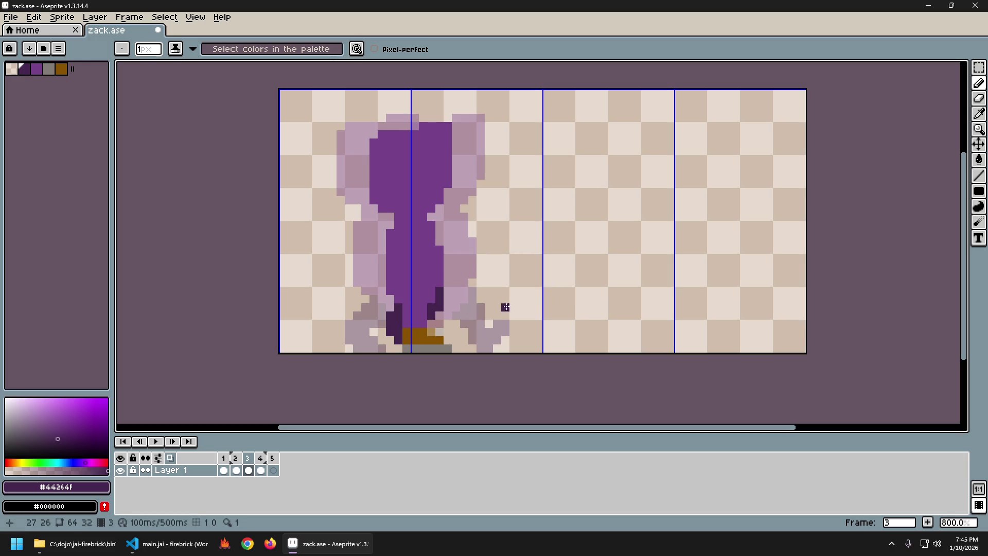
Undo the last erase on frame 2 and cycle frames 1 to 3 to preview the walk.
key(Right)
key(Left)
key(Left)
key(Right)
key(Left)
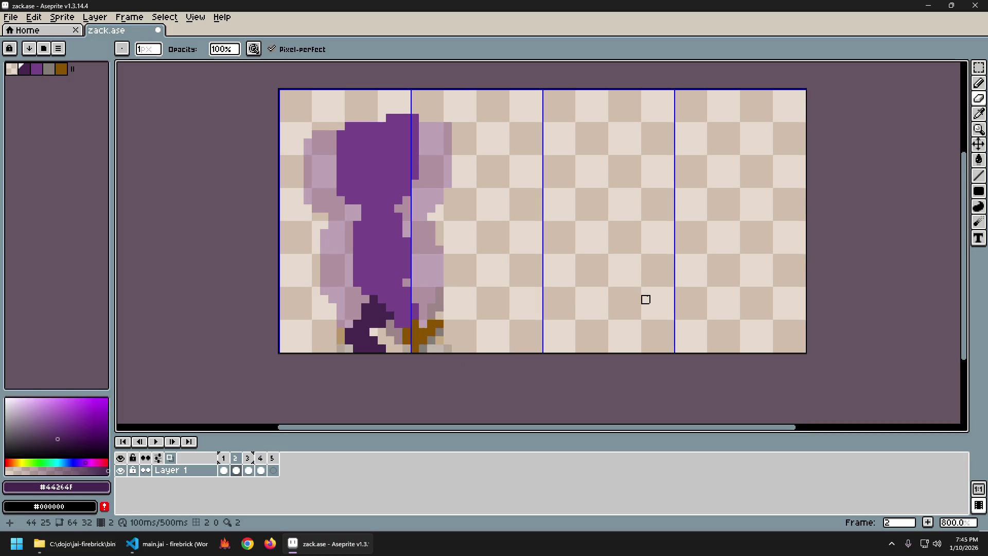
key(Left)
key(Right)
key(ctrl+z)
key(Left)
key(Right)
key(Left)
key(Right)
key(Left)
key(Right)
key(Right)
key(Left)
key(Right)
key(Left)
key(Right)
key(Left)
key(Left)
key(Right)
key(Right)
Toggle the erase with undo and redo to judge it, leaving it undone, and settle on frame 3.
key(Left)
key(Left)
key(Right)
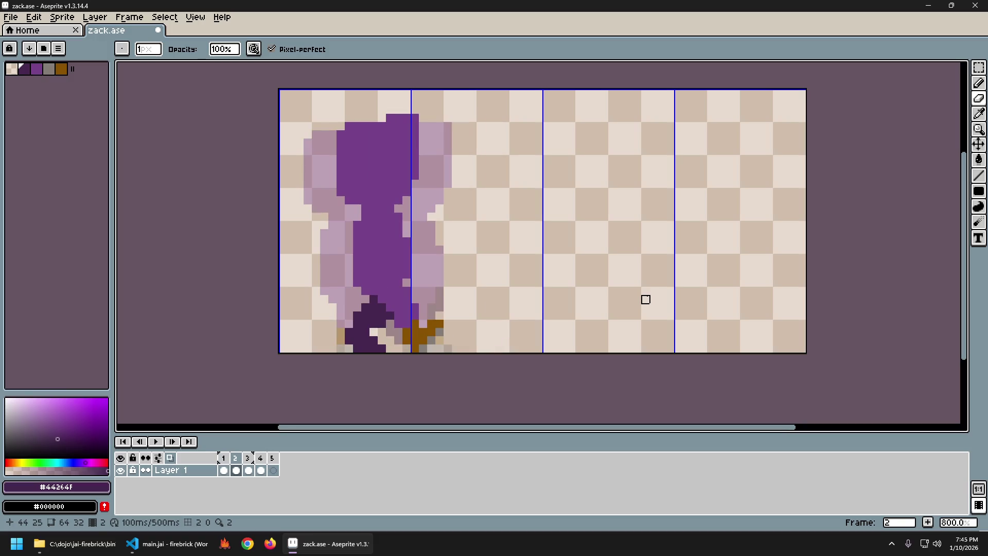
key(ctrl+z)
key(ctrl+y)
key(Left)
key(Right)
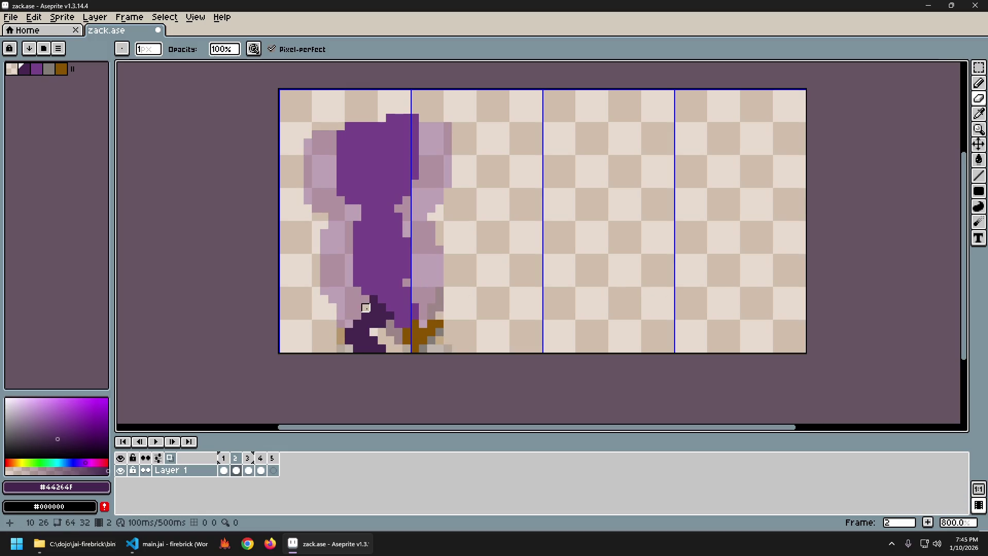
key(ctrl+z)
key(Left)
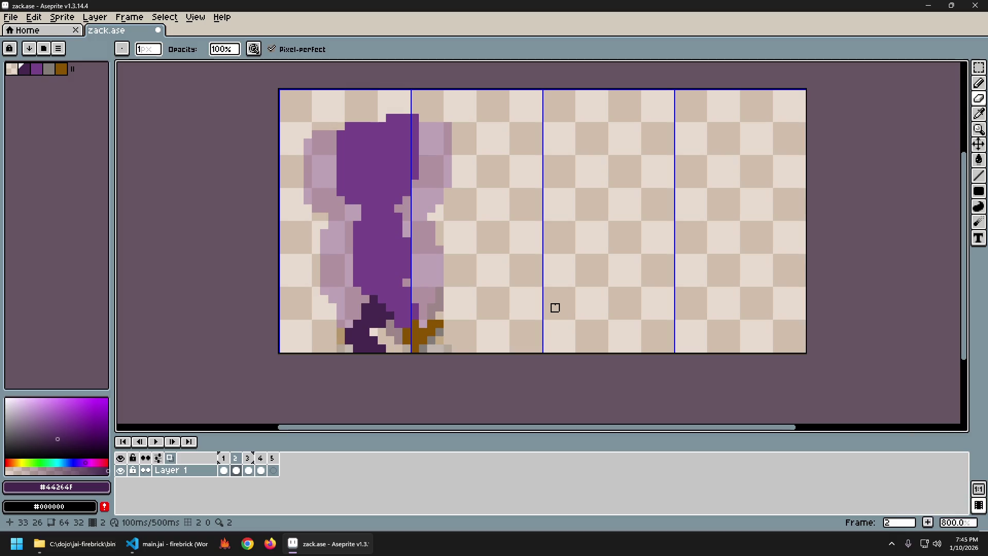
key(Right)
key(Right)
key(Left)
key(Left)
key(Right)
key(Right)
Play frames 2 through 5 back and forth to review the motion up to the empty frame.
key(Left)
key(Right)
key(Right)
key(Left)
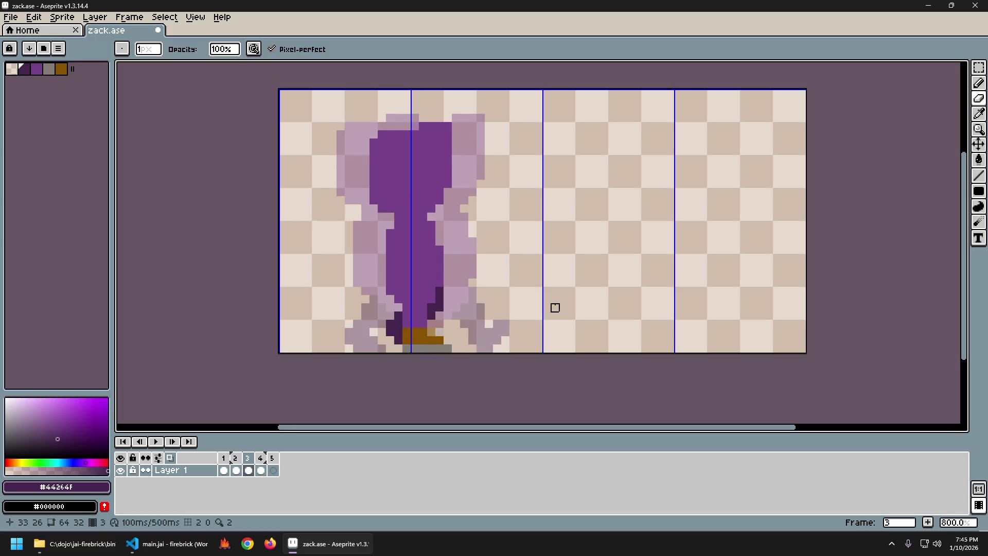
key(Right)
key(Left)
key(Left)
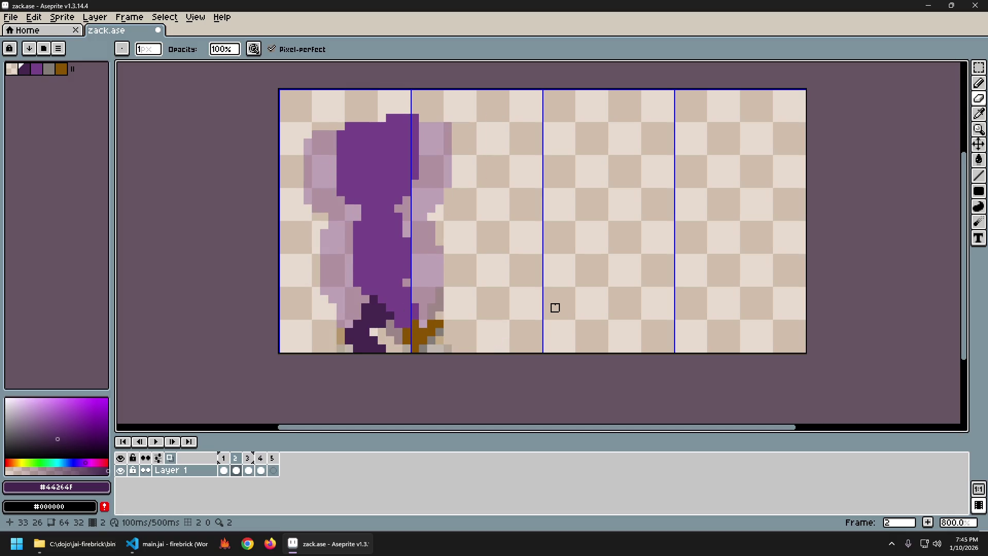
key(Right)
key(Right)
key(Left)
key(Left)
key(Right)
key(Right)
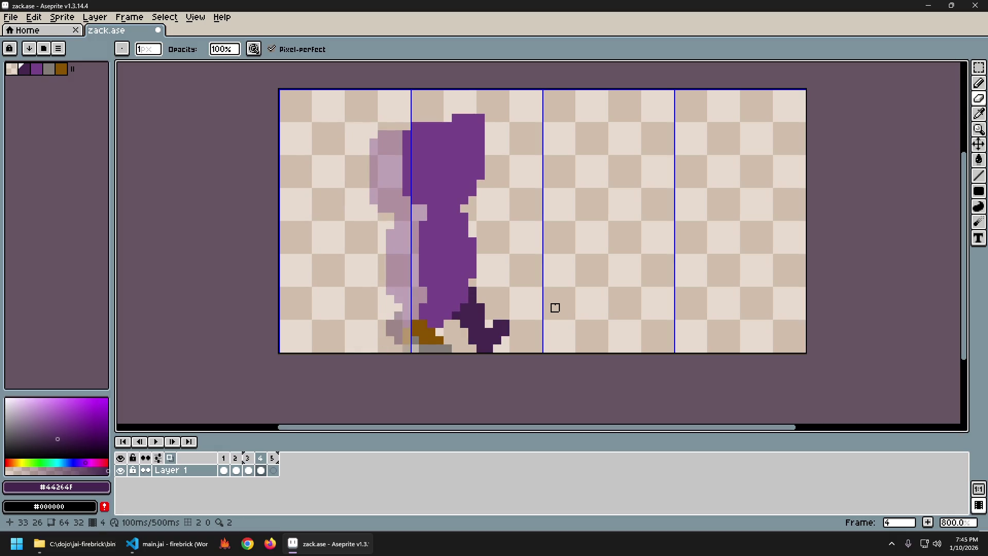
key(Left)
key(Left)
key(Right)
key(Right)
key(Left)
key(Right)
key(Left)
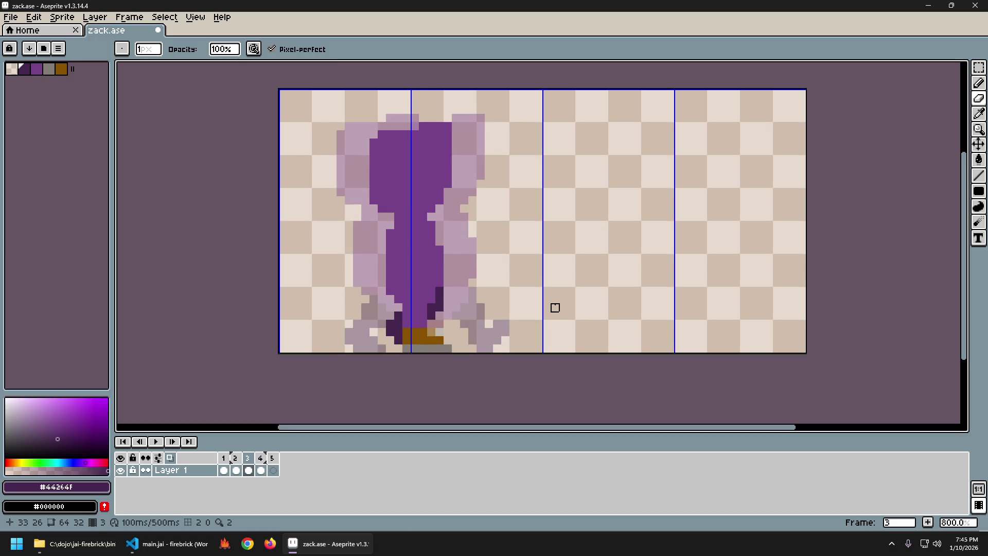
key(Left)
key(Right)
key(Left)
key(Right)
key(Left)
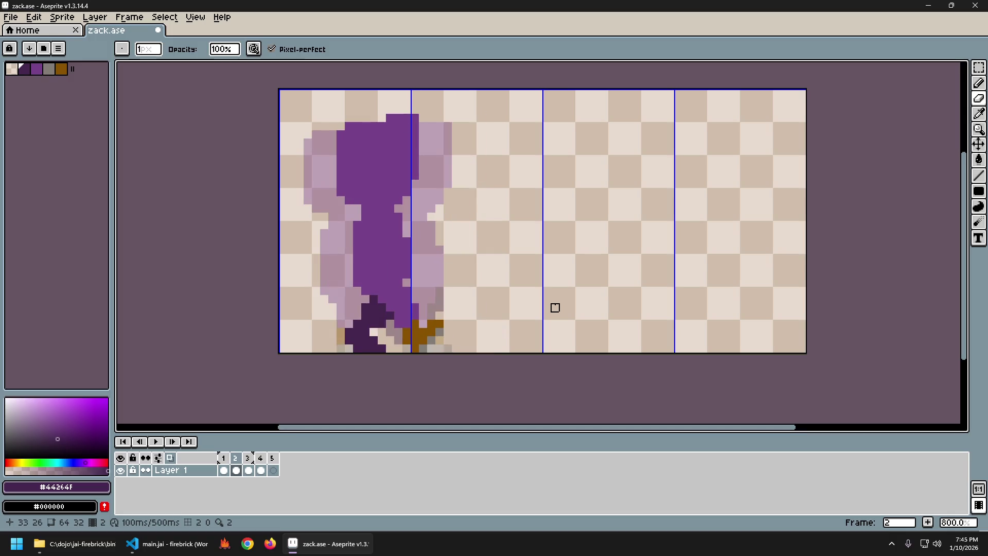
key(Right)
key(Right)
key(Left)
key(Right)
key(Right)
key(Left)
key(Left)
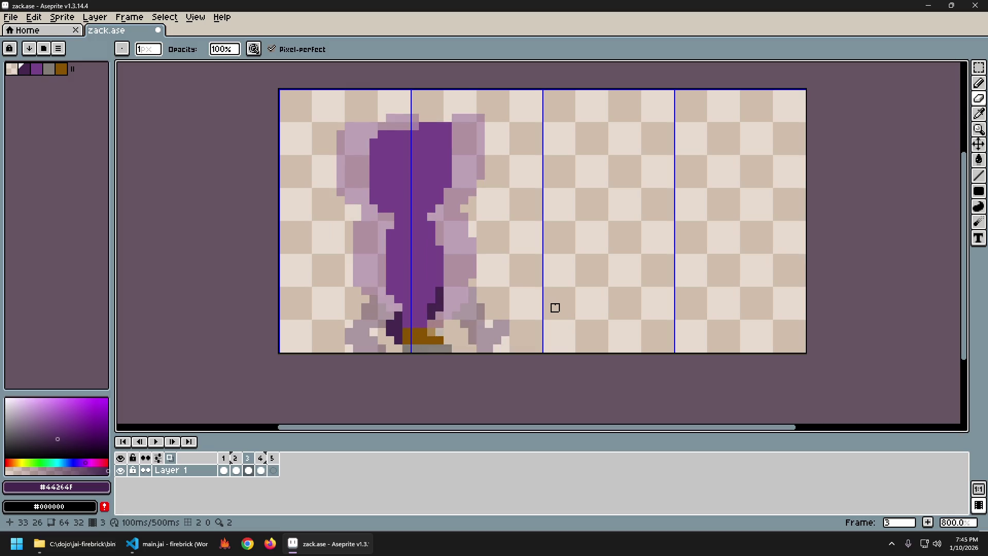
key(Right)
key(Left)
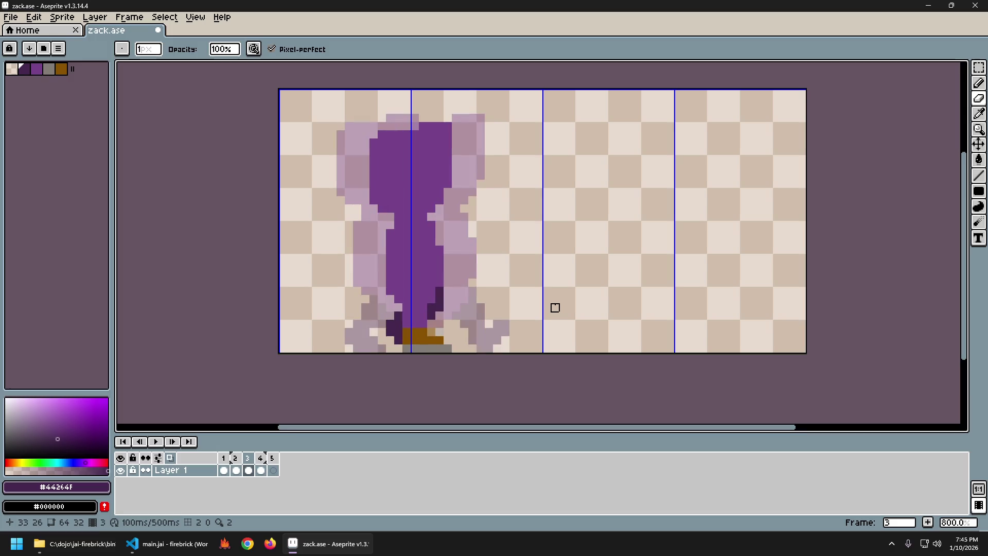
Select frame 3's whole canvas and paste that pose into the empty frame 5.
key(ctrl+a)
key(Right)
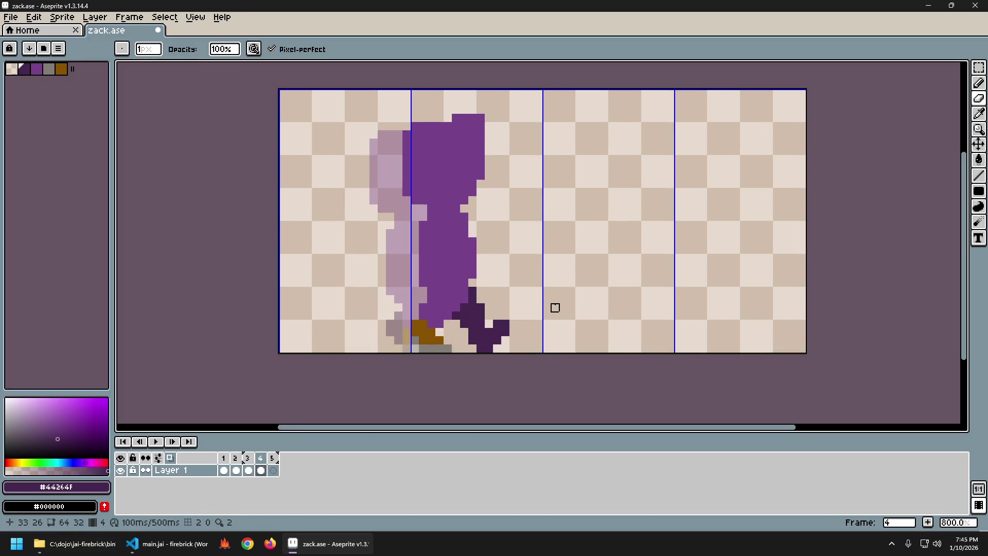
key(Right)
key(ctrl+v)
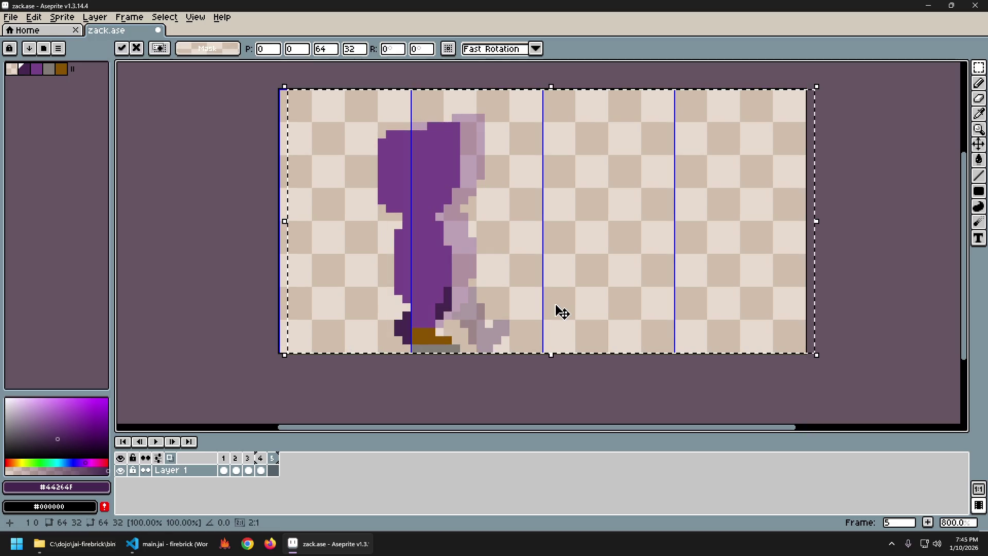
Nudge the pasted pose to the right, commit it and clear the selection.
key(Right)
key(Right)
key(Right)
key(Right)
key(Right)
key(Right)
key(Right)
key(Return)
key(ctrl+d)
Step through frames 1 to 5 to check how the shifted pose fits the cycle.
key(Left)
key(Right)
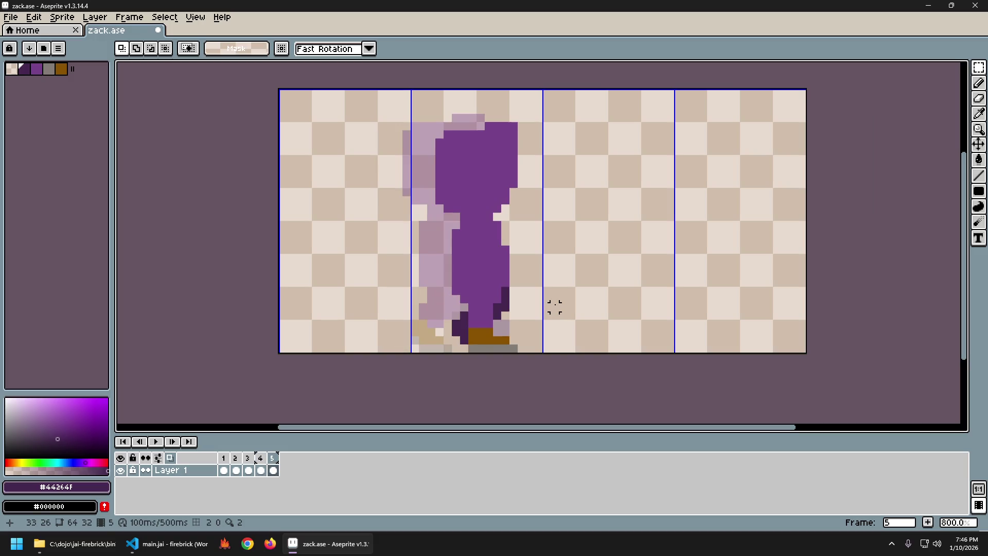
key(Left)
key(Left)
key(Right)
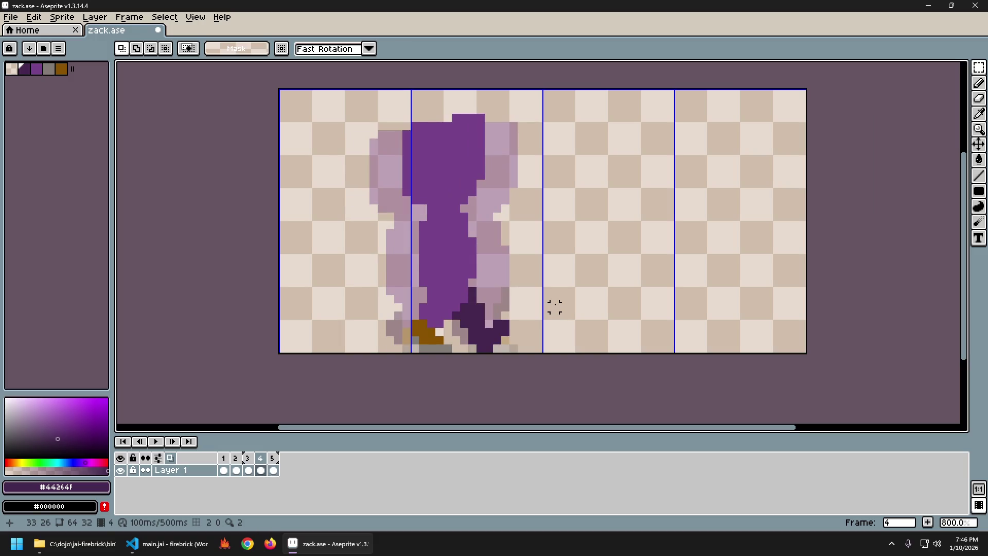
key(Right)
key(Left)
key(Right)
key(Left)
key(Left)
key(Left)
key(Left)
key(Right)
key(Right)
key(Right)
key(Left)
key(Left)
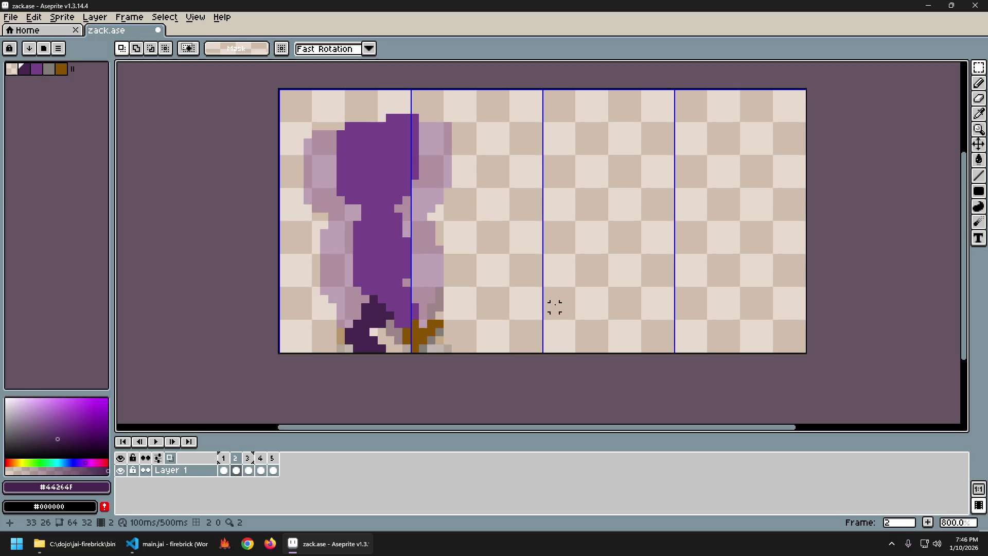
key(Right)
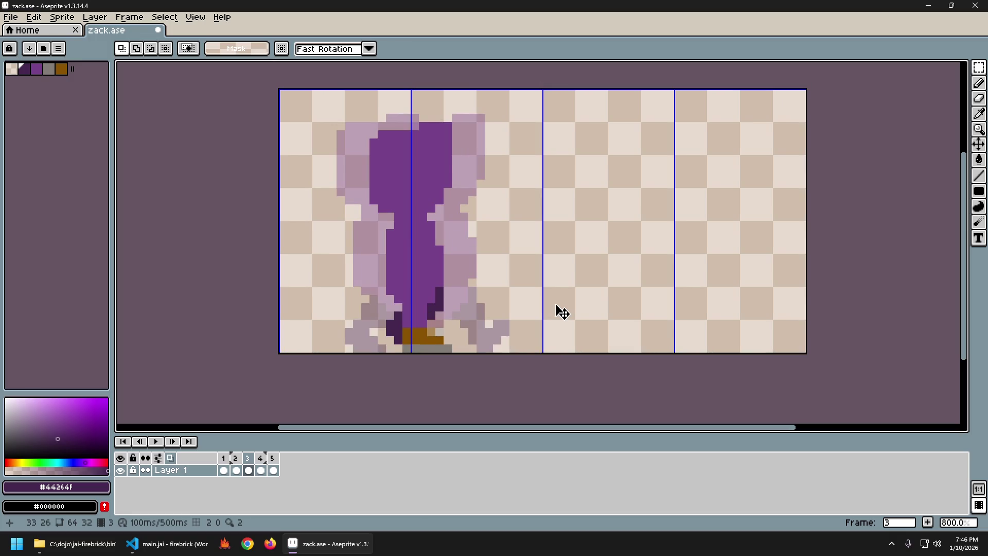
key(Right)
key(Right)
Try a second paste into frame 5 and undo it, then choose grey from the palette.
key(ctrl+v)
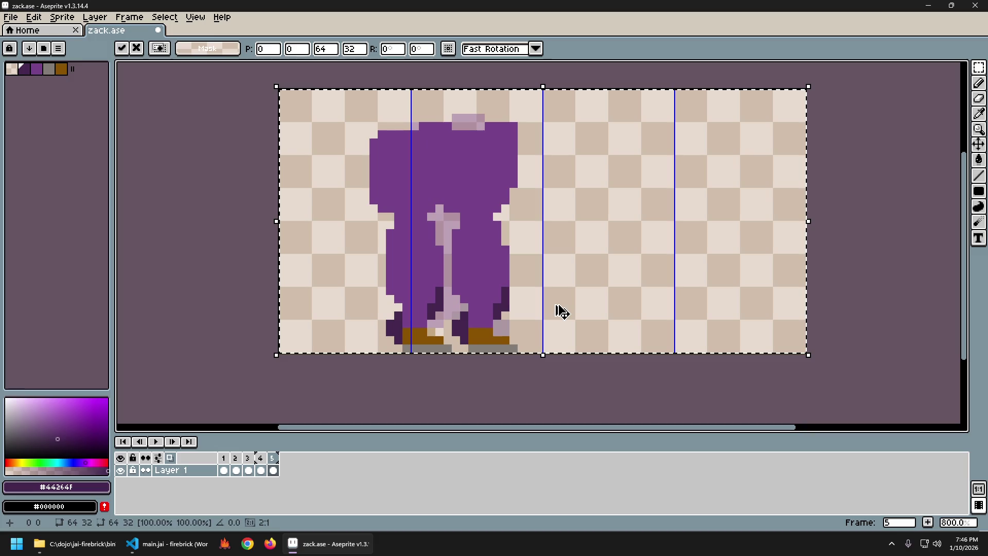
key(ctrl+d)
key(ctrl+z)
key(ctrl+z)
key(ctrl+z)
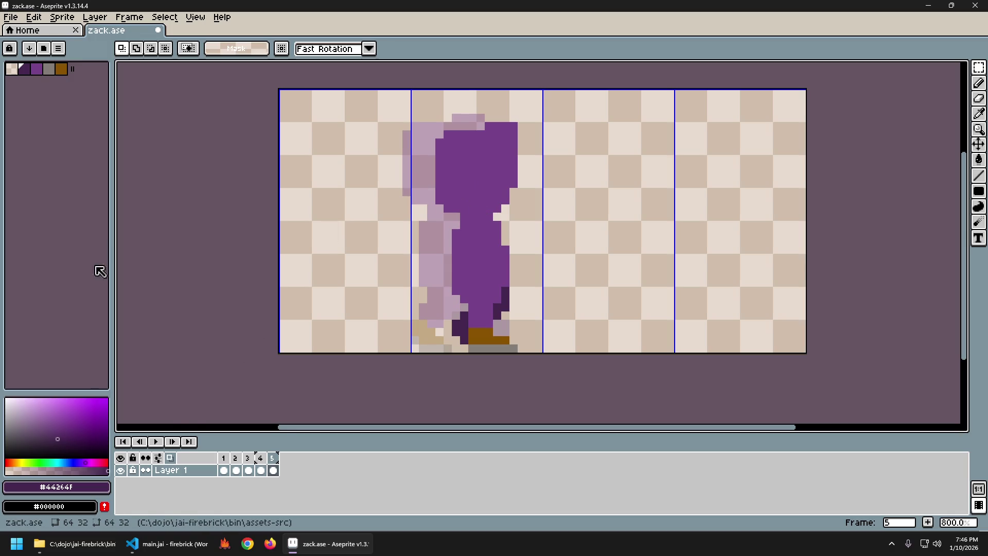
click(49, 68)
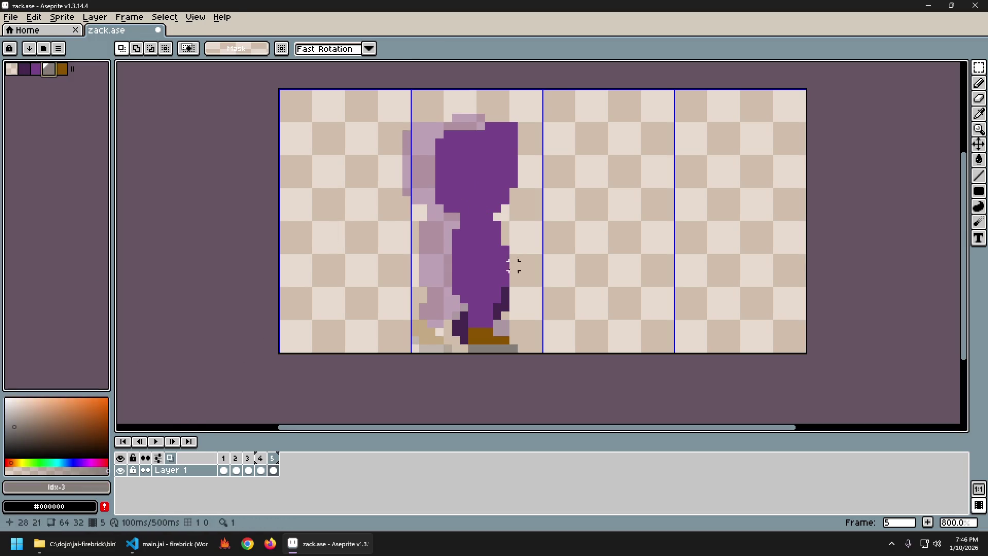
Paint a grey belt across frame 5's lower body and grey strips down the legs.
mouse_move(456, 274)
mouse_down()
mouse_move(507, 274)
mouse_move(454, 282)
mouse_up()
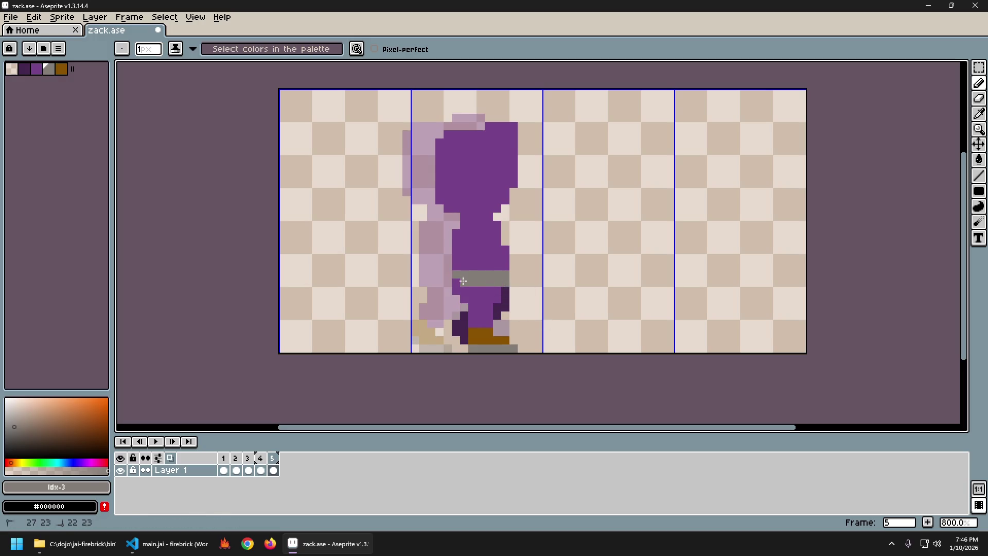
alt+click(502, 303)
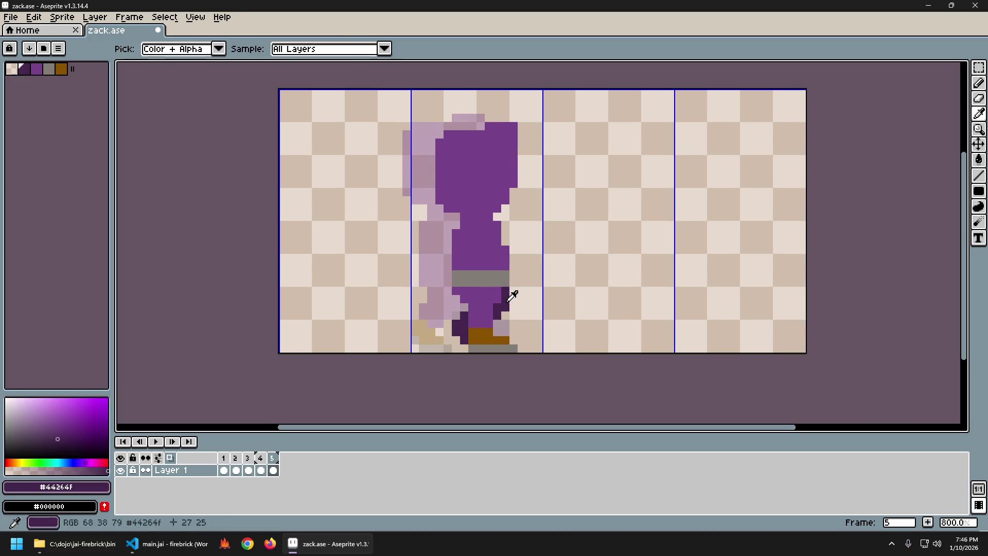
click(499, 301)
click(493, 298)
mouse_move(492, 300)
mouse_down()
mouse_move(489, 328)
mouse_move(469, 318)
mouse_up()
click(466, 293)
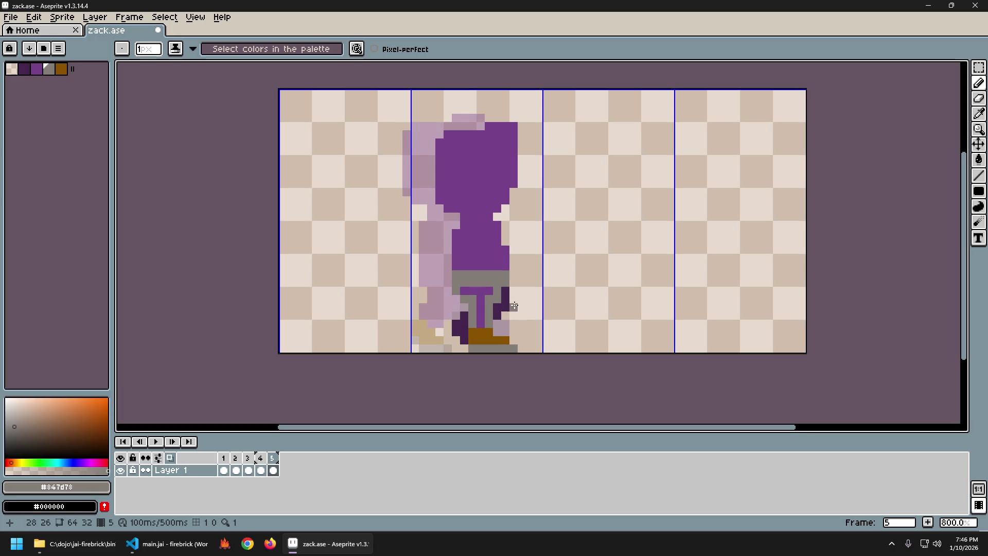
Repaint the legs mid purple and cover them and the old feet with dark purple outlines.
alt+click(497, 304)
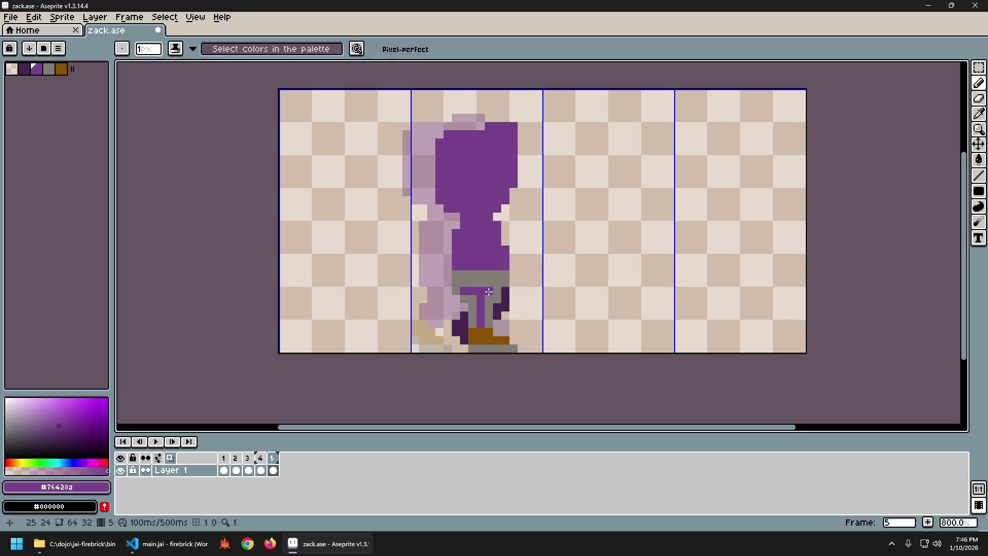
drag(498, 308, 465, 322)
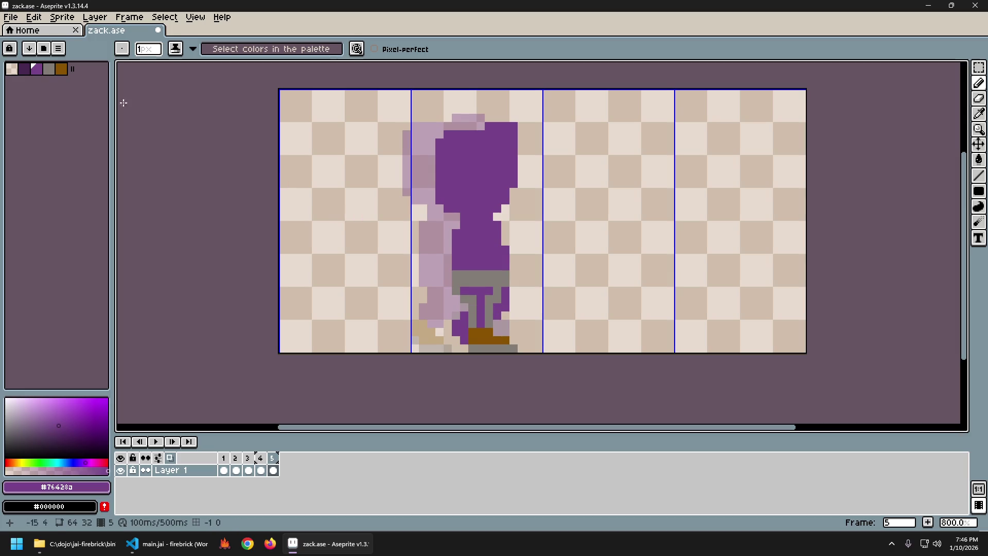
click(24, 69)
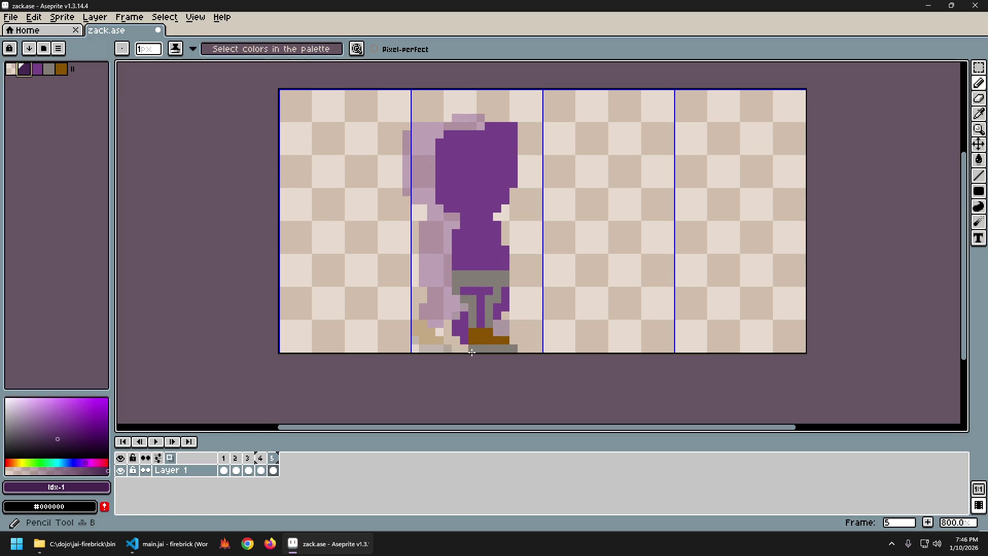
mouse_move(472, 348)
mouse_down()
mouse_move(488, 317)
mouse_move(490, 352)
mouse_up()
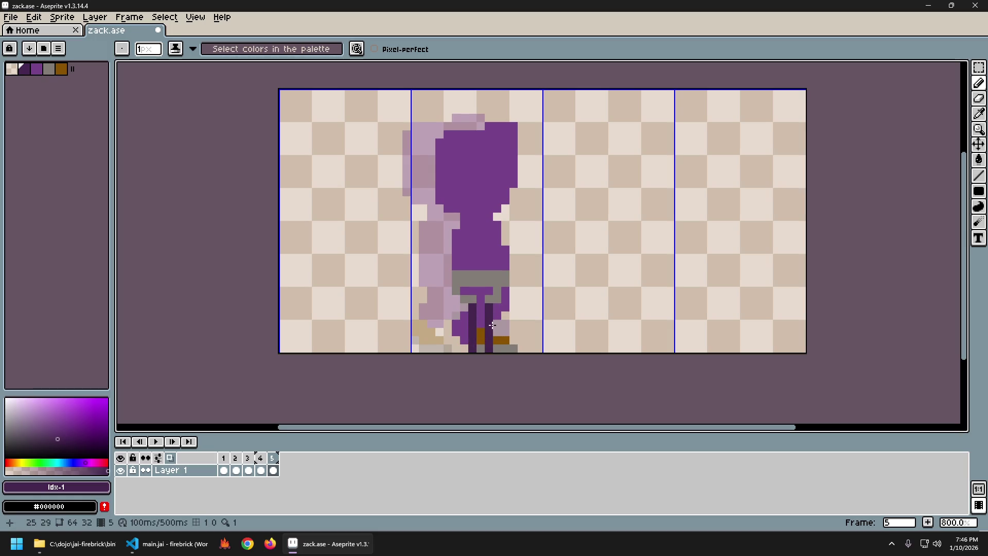
drag(495, 292, 455, 292)
mouse_move(487, 349)
mouse_down()
mouse_move(503, 340)
mouse_move(514, 347)
mouse_move(488, 348)
mouse_move(479, 323)
mouse_move(481, 300)
mouse_move(471, 290)
mouse_move(495, 291)
mouse_up()
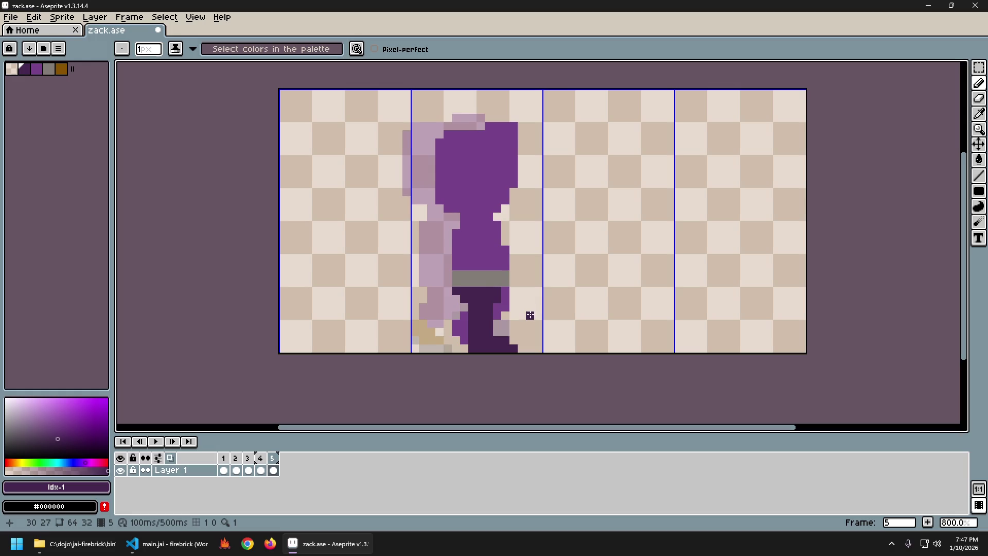
alt+click(505, 312)
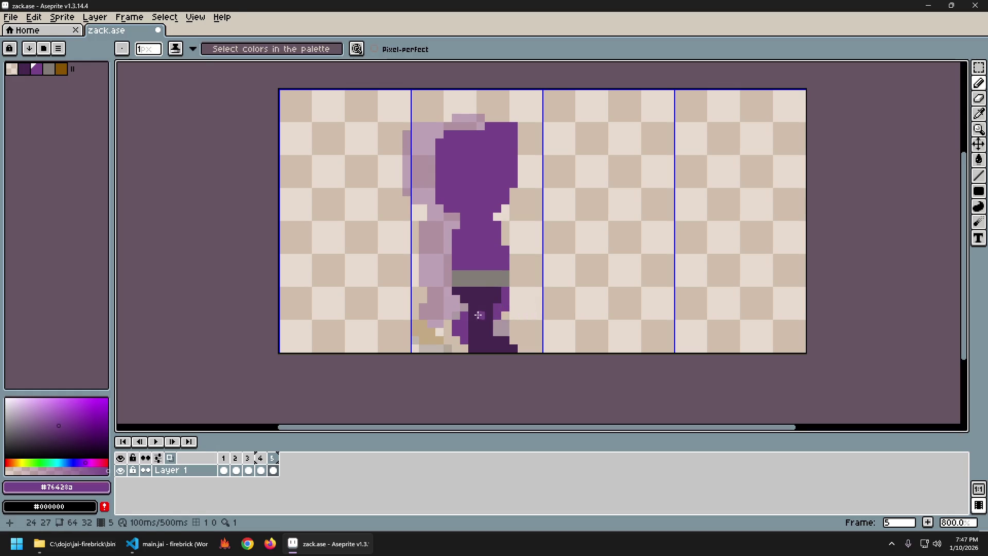
Repaint frame 5's lower legs purple, checking the pose against frame 3 and the animation preview.
drag(457, 329, 459, 296)
key(Return)
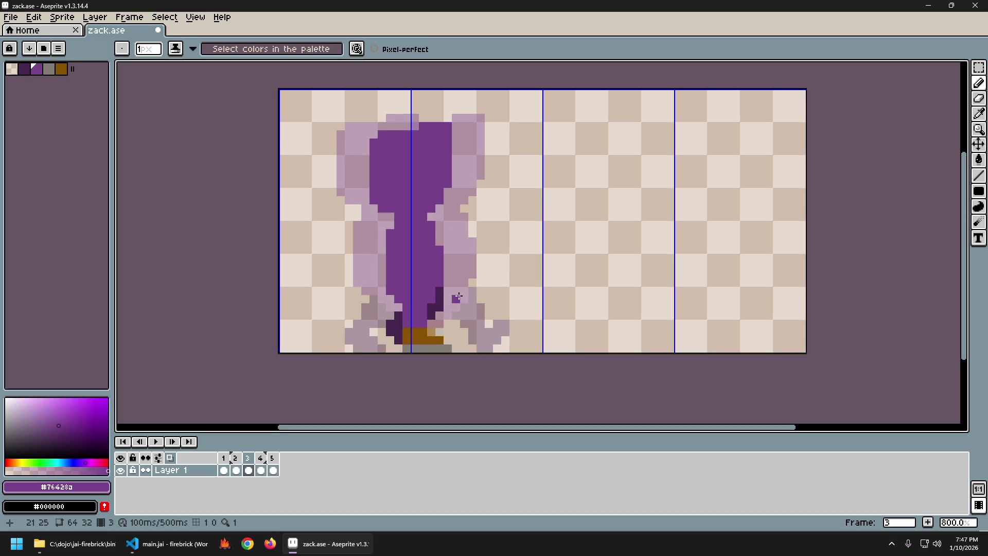
key(Left)
key(Left)
key(Right)
key(Right)
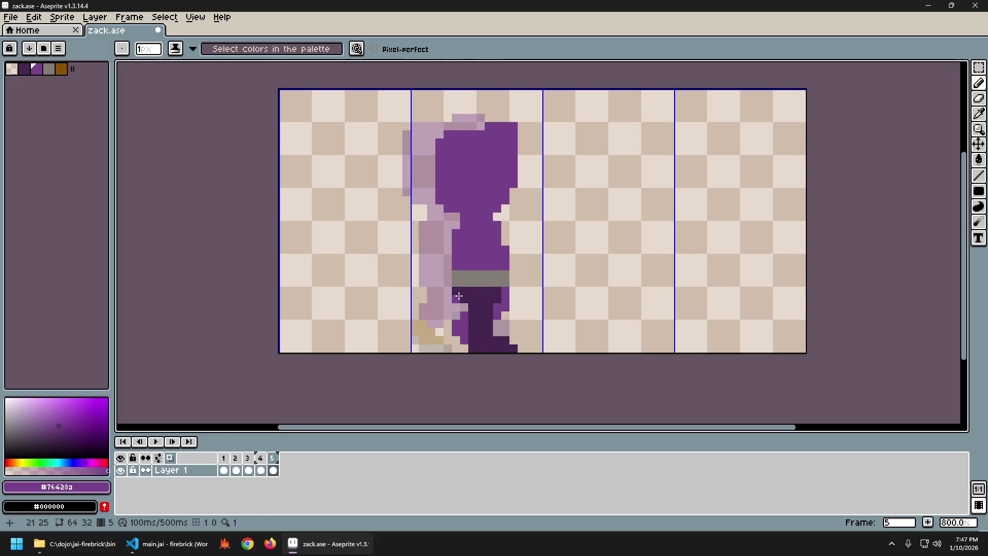
drag(477, 310, 467, 332)
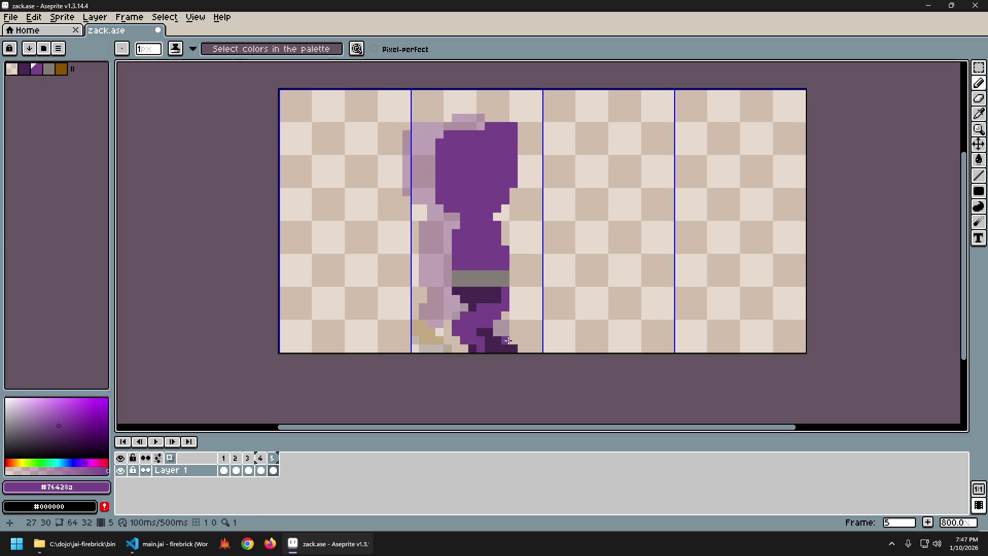
Select the brown boot in frame 4 with a rectangular marquee.
key(Left)
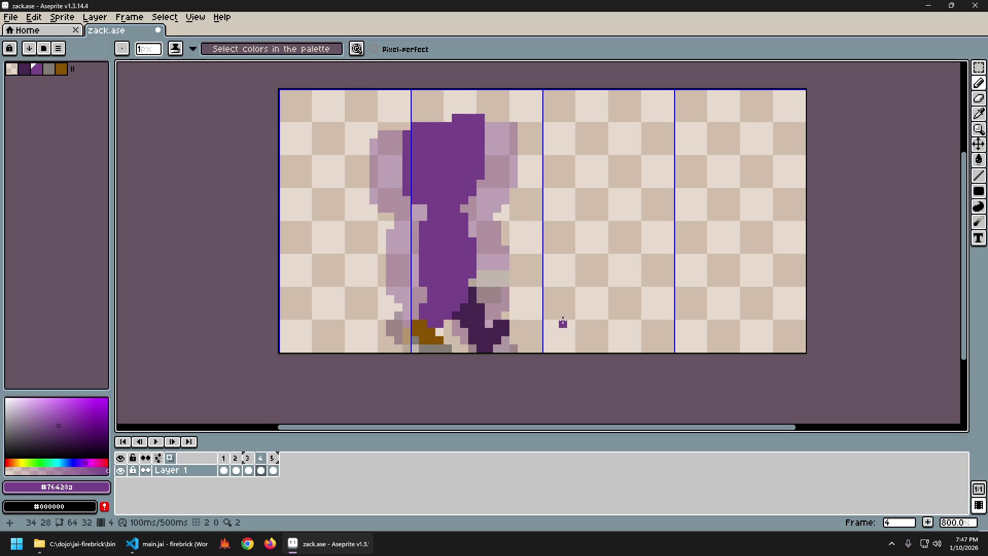
key(m)
drag(414, 322, 454, 354)
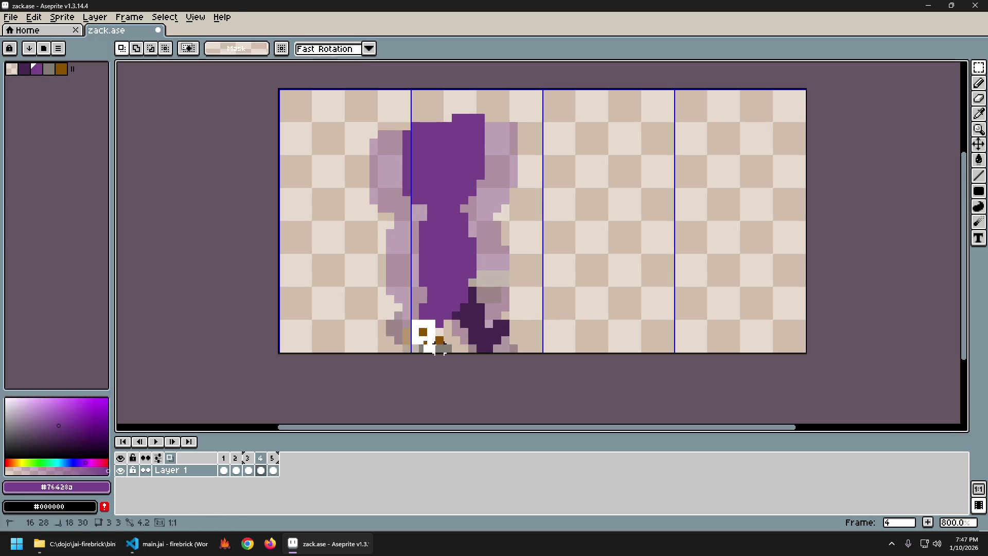
Paste frame 4's brown boot into frame 5 and nudge it into place under the legs.
key(ctrl+v)
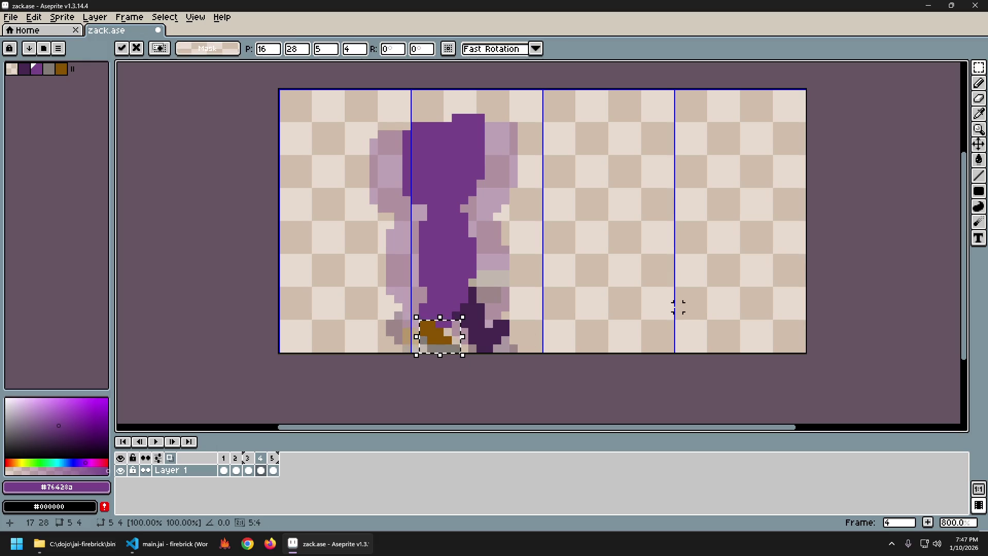
key(Right)
key(ctrl+v)
key(Right)
key(Right)
key(Right)
key(Right)
key(Right)
key(Left)
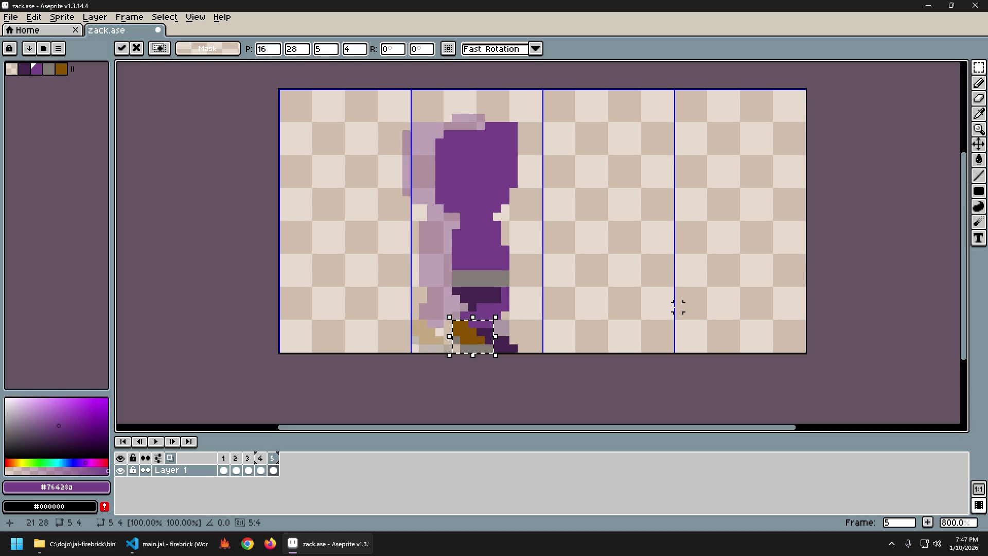
key(Return)
Flip through frames 2 to 5 to compare the new boot against the neighbouring poses.
key(Left)
key(Right)
key(Left)
key(Right)
key(Left)
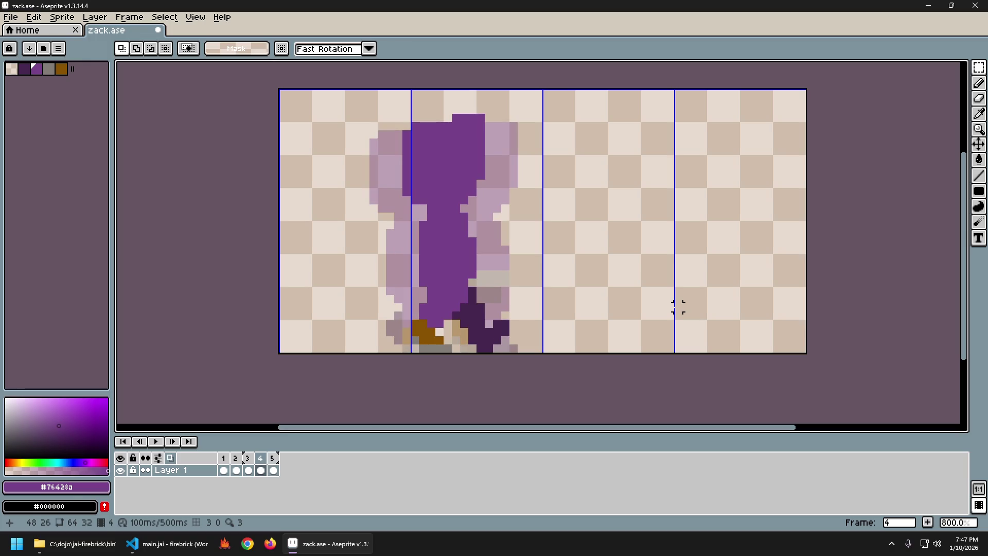
key(Left)
key(Left)
key(Right)
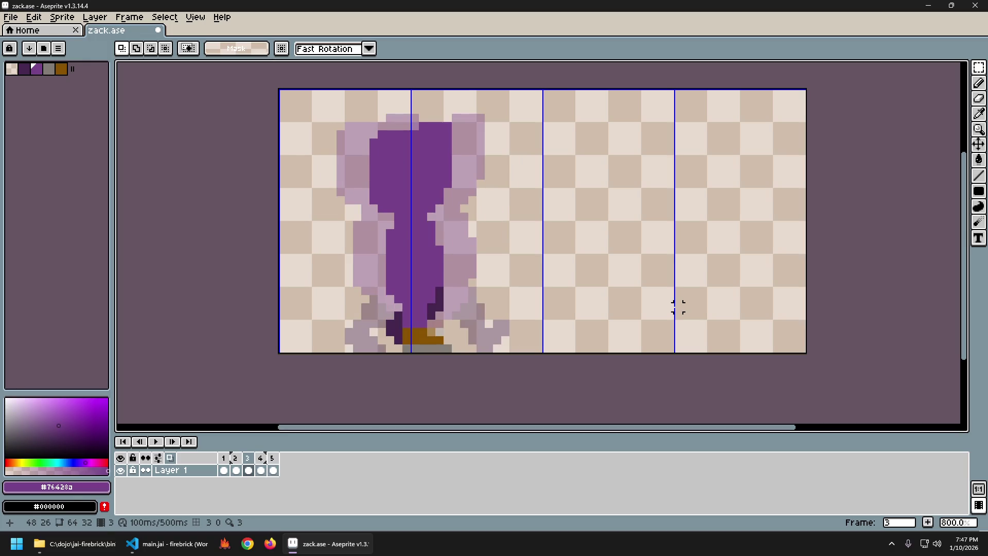
key(Right)
key(Left)
key(Right)
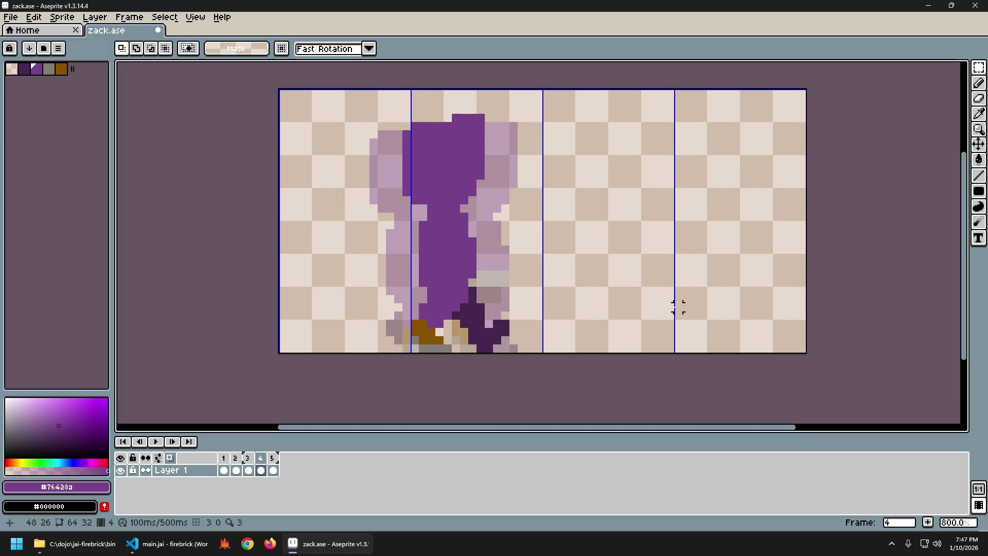
key(Left)
key(Left)
key(Right)
key(Right)
key(Right)
key(Left)
key(Right)
key(Left)
key(Right)
key(Left)
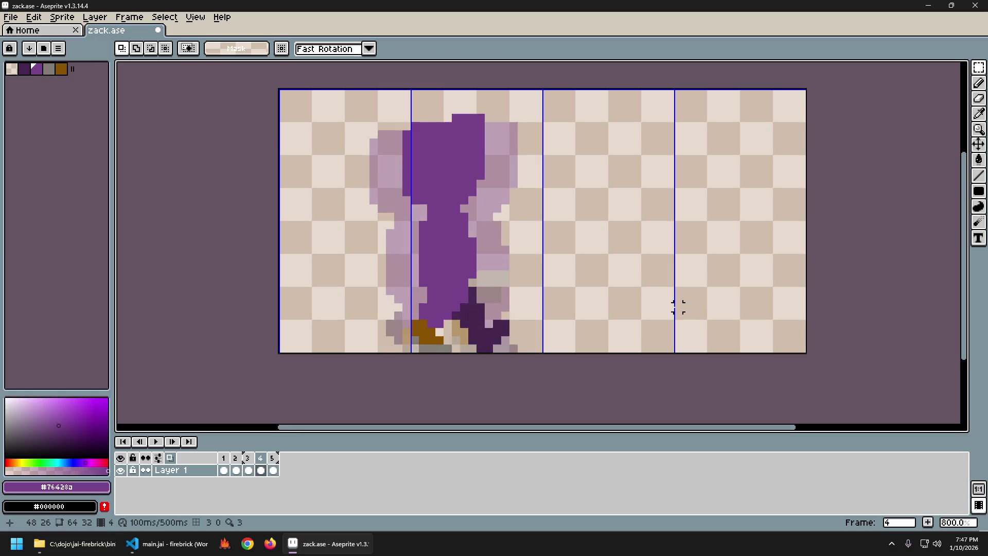
key(Right)
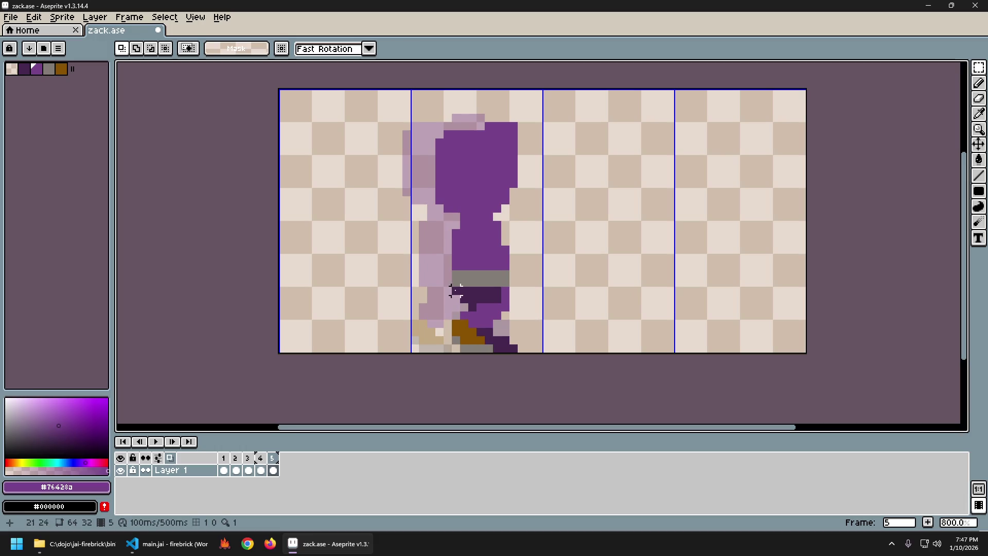
Eyedrop the brown from the boot and paint a brown pixel on frame 5's foot.
key(i)
click(456, 339)
key(b)
alt+click(479, 340)
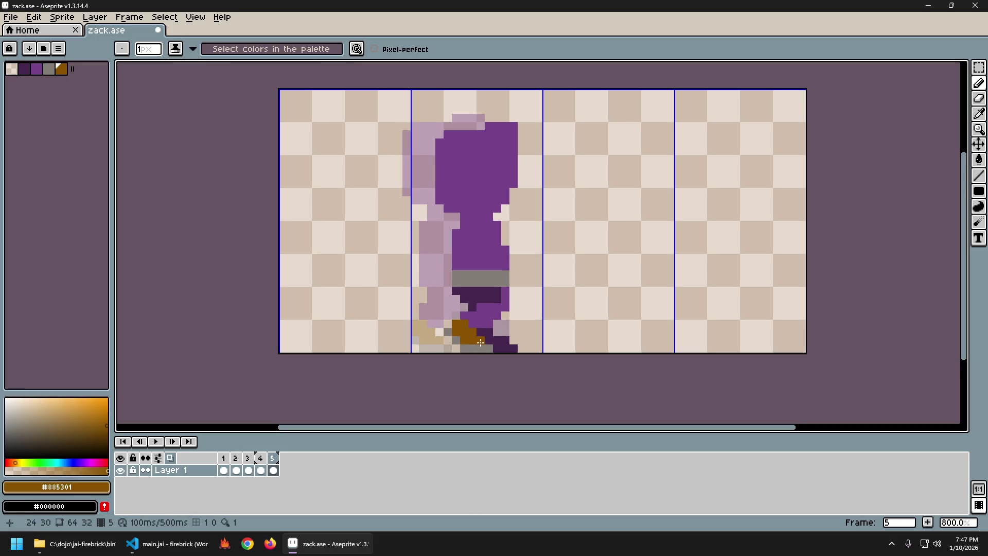
click(495, 340)
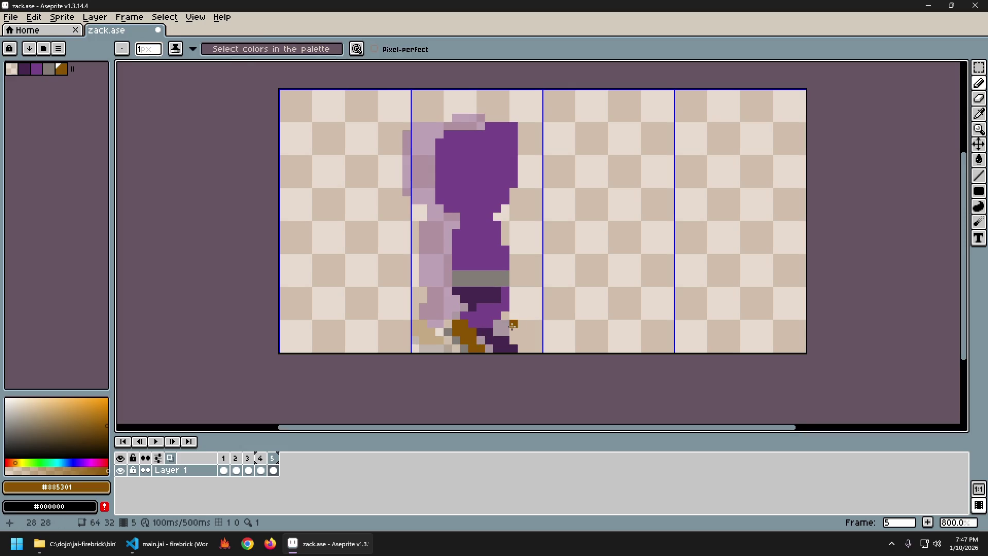
Step through frames 2 to 5 to check the boot pose against the earlier frames.
key(Left)
key(Right)
key(Left)
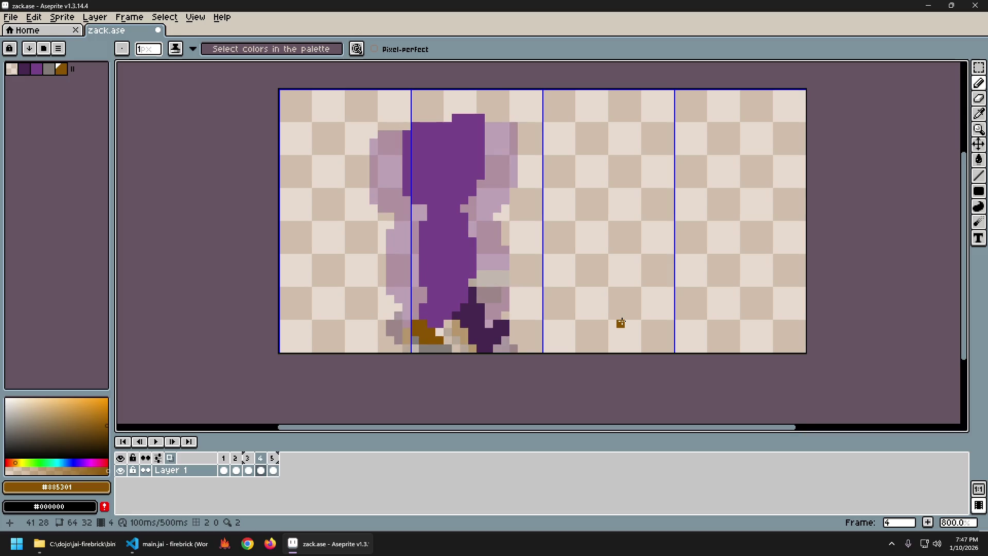
key(Right)
key(Left)
key(Right)
key(Left)
key(Right)
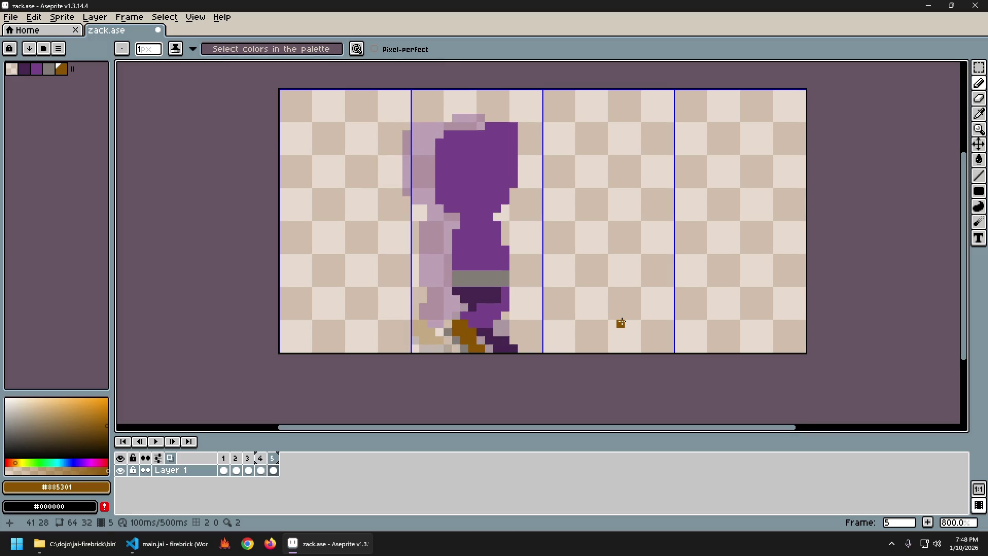
key(Left)
key(Left)
key(Left)
key(Right)
key(Left)
key(Right)
key(Right)
key(Right)
key(Left)
key(Right)
key(Left)
key(Right)
key(Left)
key(Right)
Eyedrop the dark purple and play the walk animation to review frame 5.
alt+click(493, 344)
key(Return)
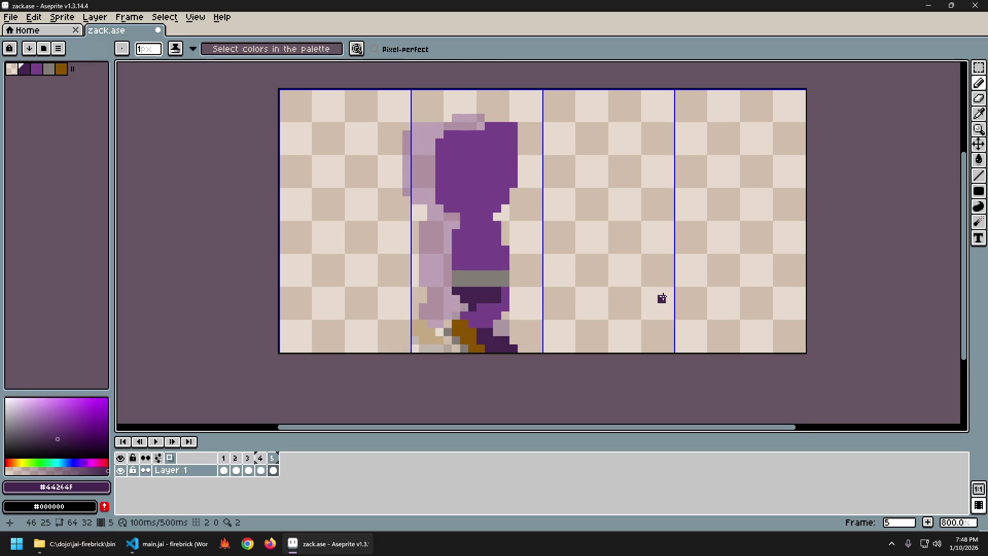
key(m)
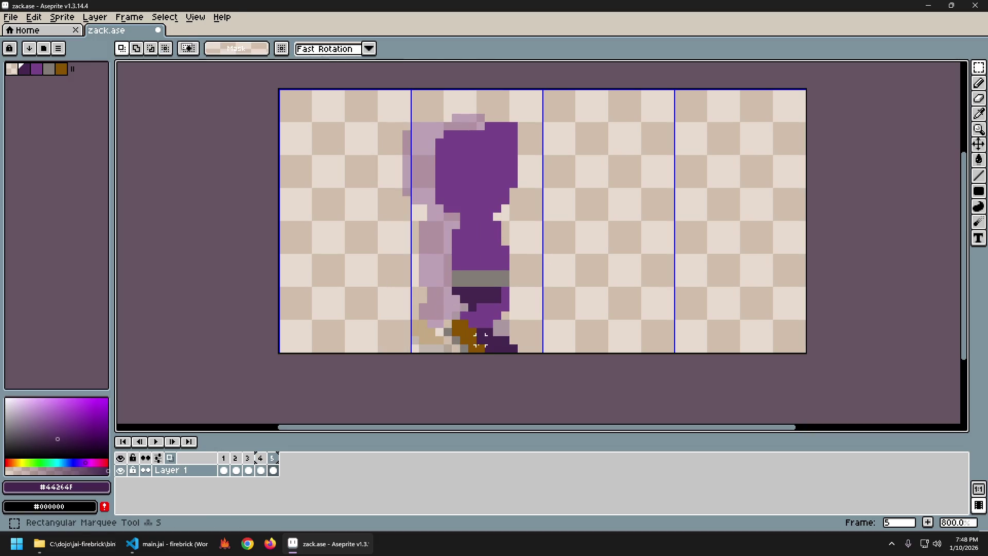
Marquee frame 5's boot, shift it up against the leg, then preview the walk and eyedrop the mid purple.
drag(478, 347, 442, 323)
key(ctrl+d)
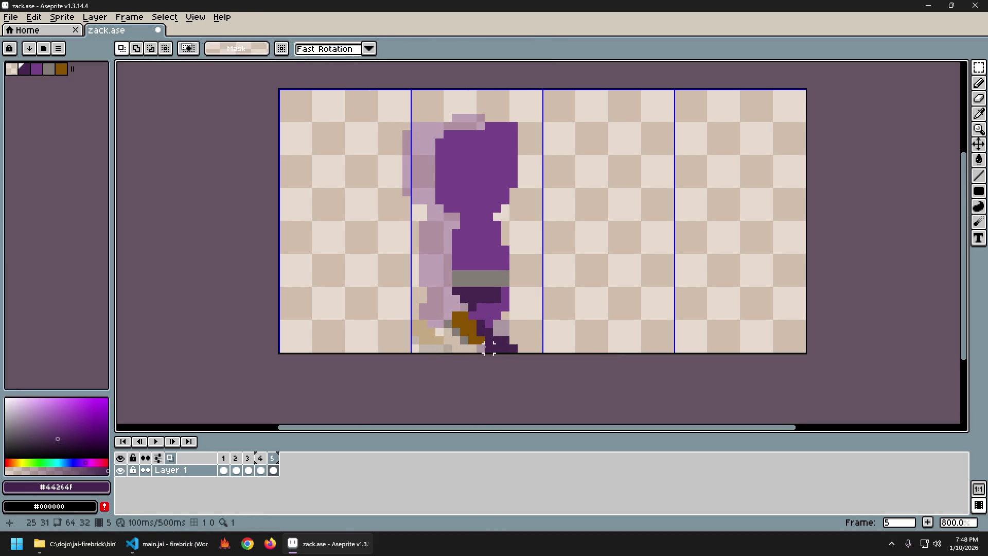
key(b)
click(637, 323)
key(Return)
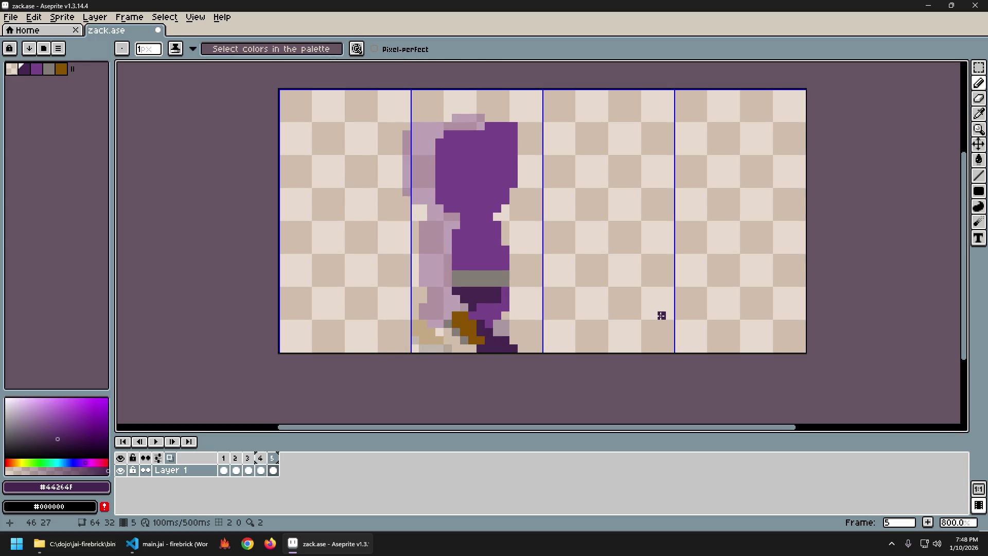
alt+click(503, 222)
Undo the stray grey pixel on frame 5 and ready the Eraser, comparing against frame 4.
key(ctrl+z)
key(ctrl+z)
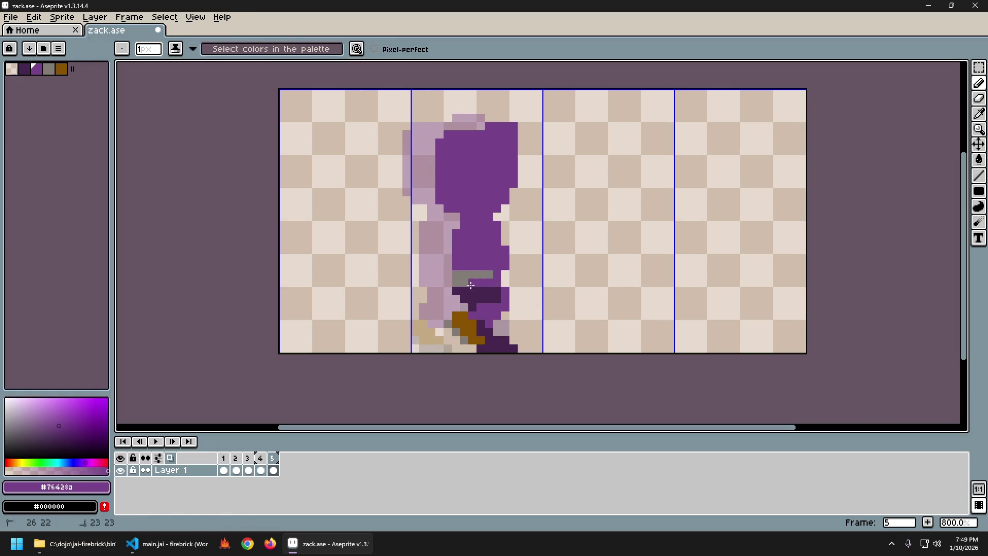
key(Left)
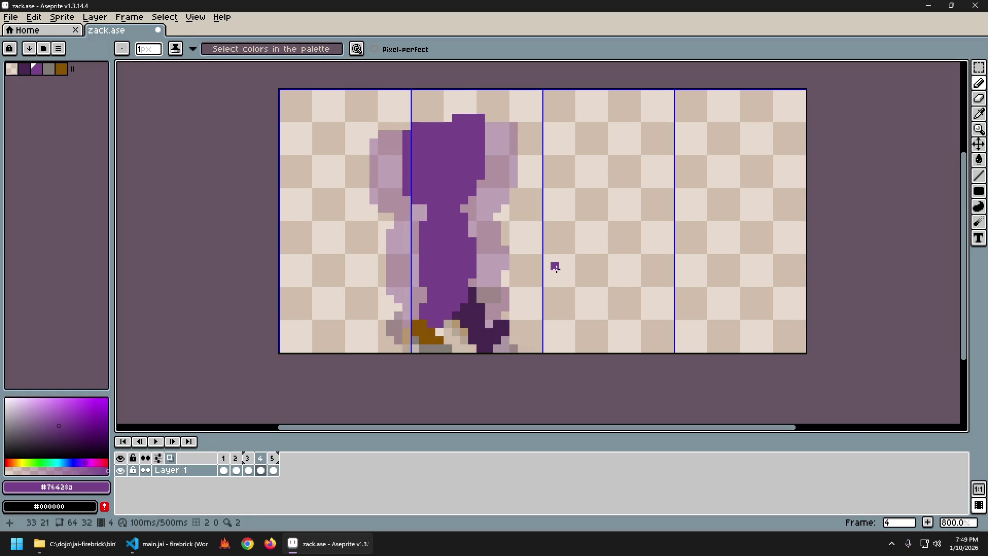
key(Right)
key(Left)
key(Right)
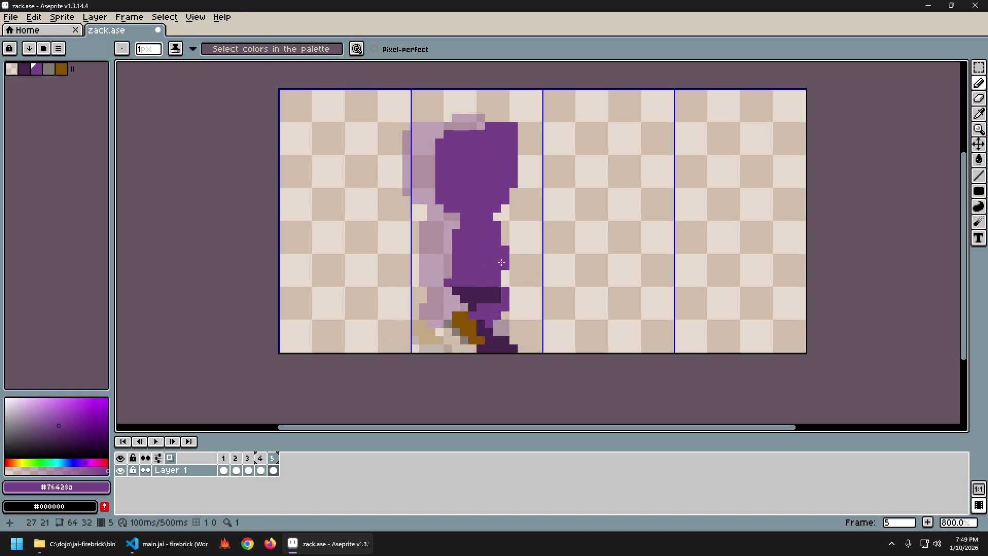
key(e)
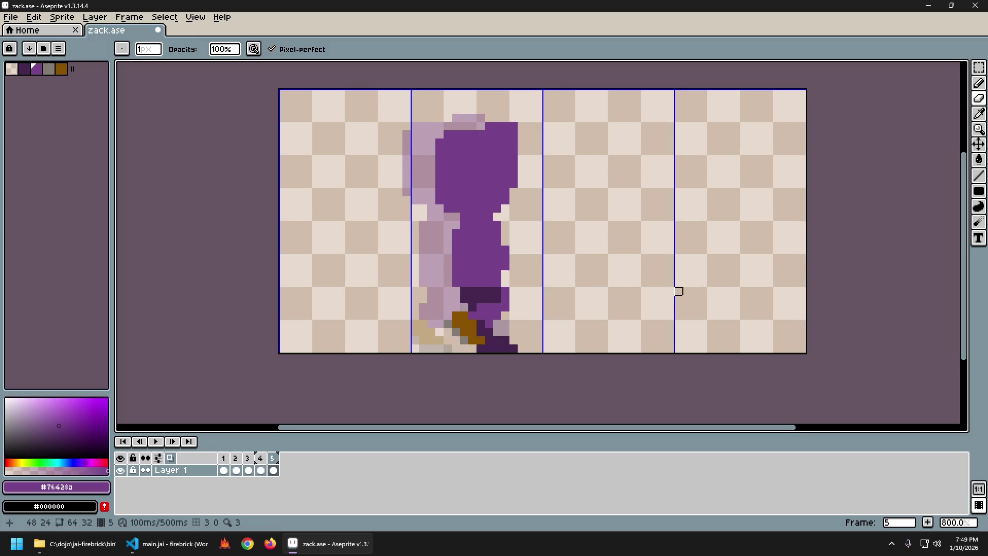
key(Left)
key(Right)
key(Right)
key(Left)
key(Left)
key(Right)
key(Left)
key(Right)
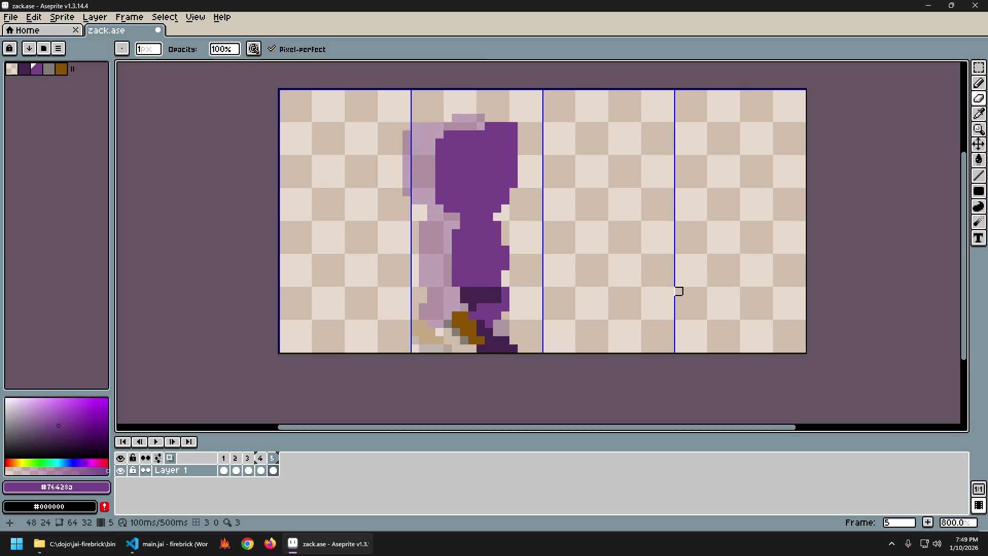
Eyedrop the dark purple from the legs and turn off the onion-skin ghost frames.
key(i)
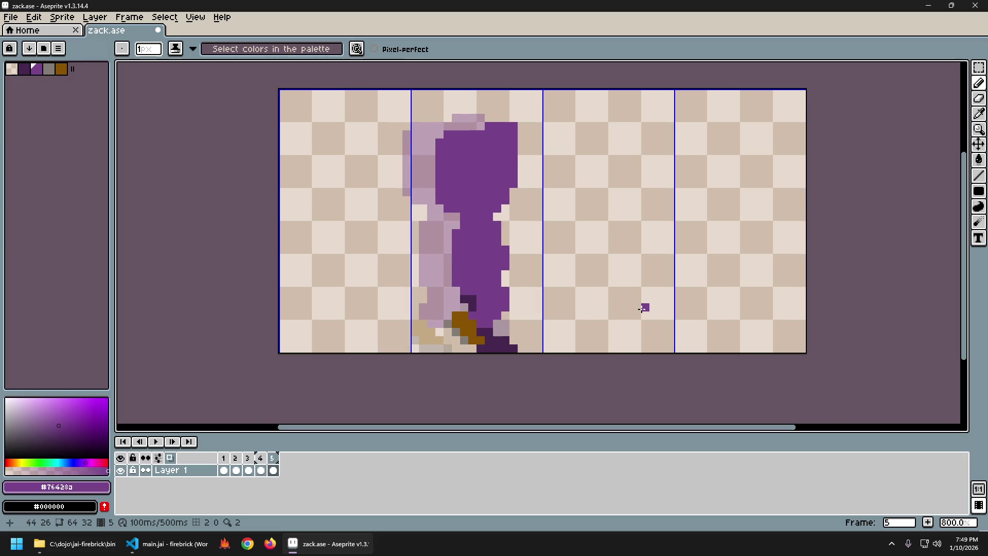
alt+click(471, 299)
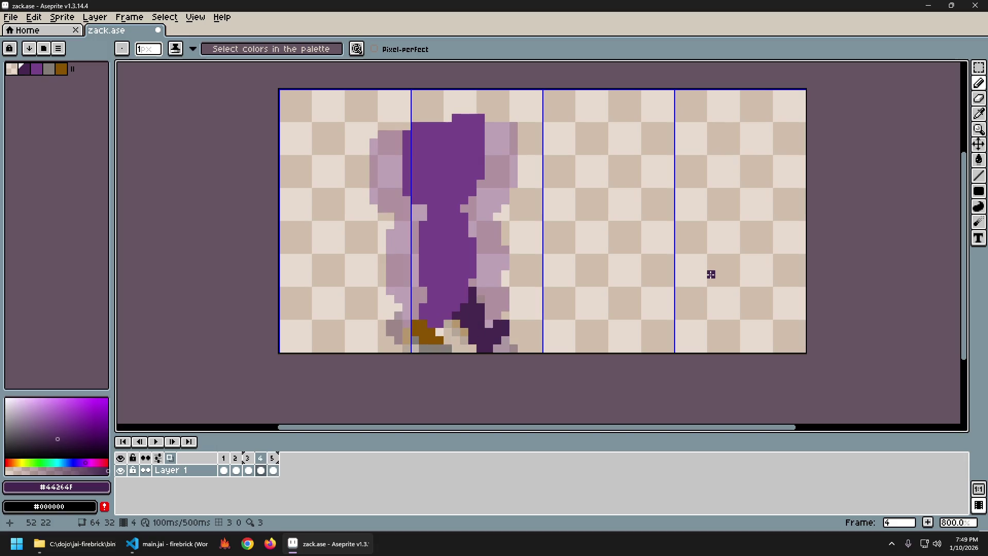
click(171, 458)
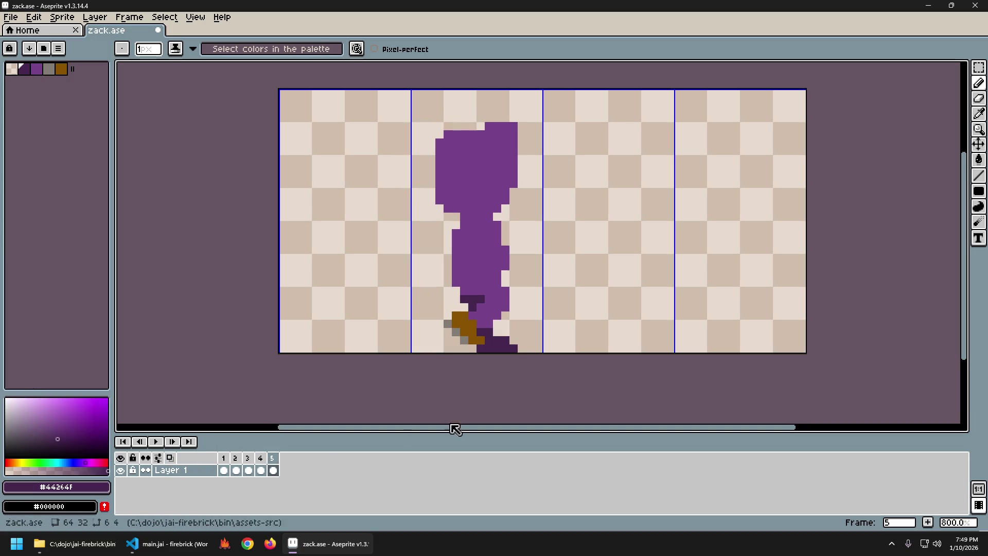
Flip rapidly between frames 4 and 5 to judge the back leg's pose.
key(Left)
key(Right)
key(Left)
key(Right)
key(Left)
key(Right)
key(Left)
key(Right)
key(Left)
key(Right)
key(Left)
key(Right)
key(Left)
key(Right)
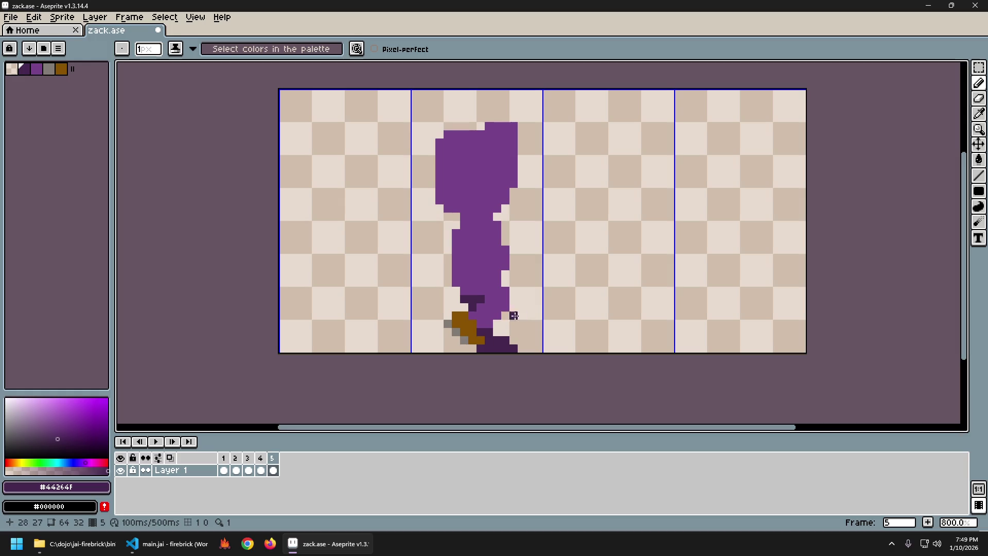
Ready the Eraser, check frame 3, and eyedrop the main purple for frame 5's leg.
key(e)
key(Left)
key(Right)
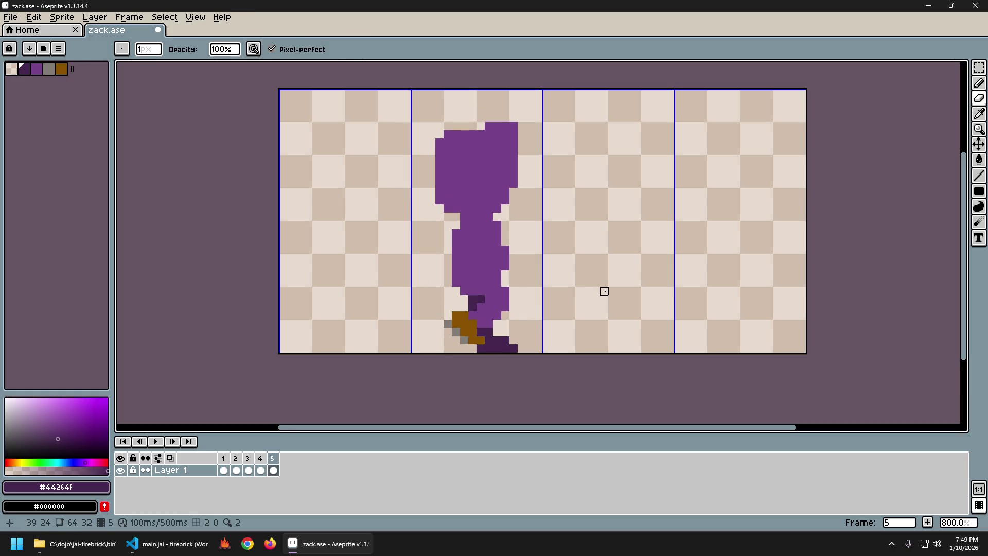
key(Left)
key(Left)
key(Right)
key(Right)
alt+click(473, 300)
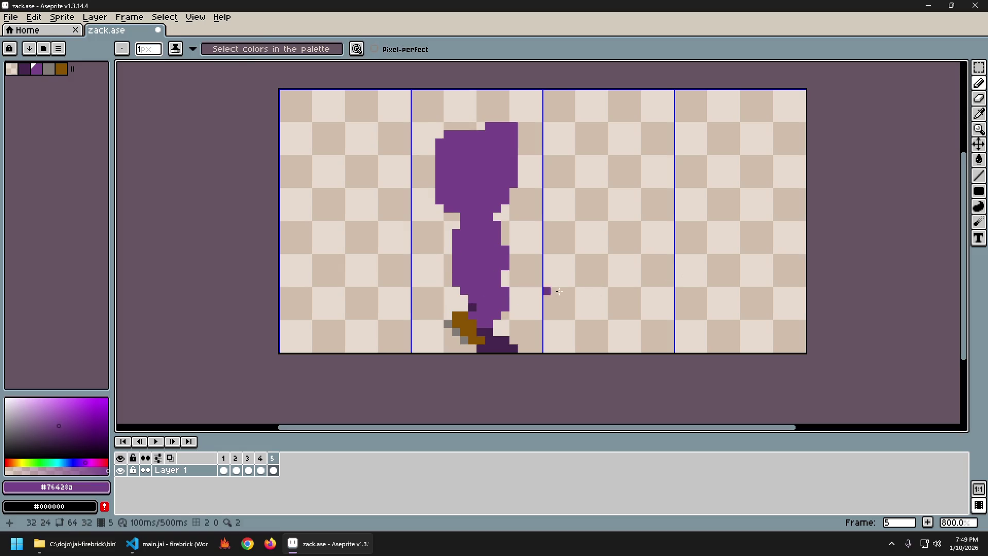
Compare frames 3 to 5, then eyedrop the dark purple for the back foot.
key(Left)
key(Right)
key(Left)
key(Right)
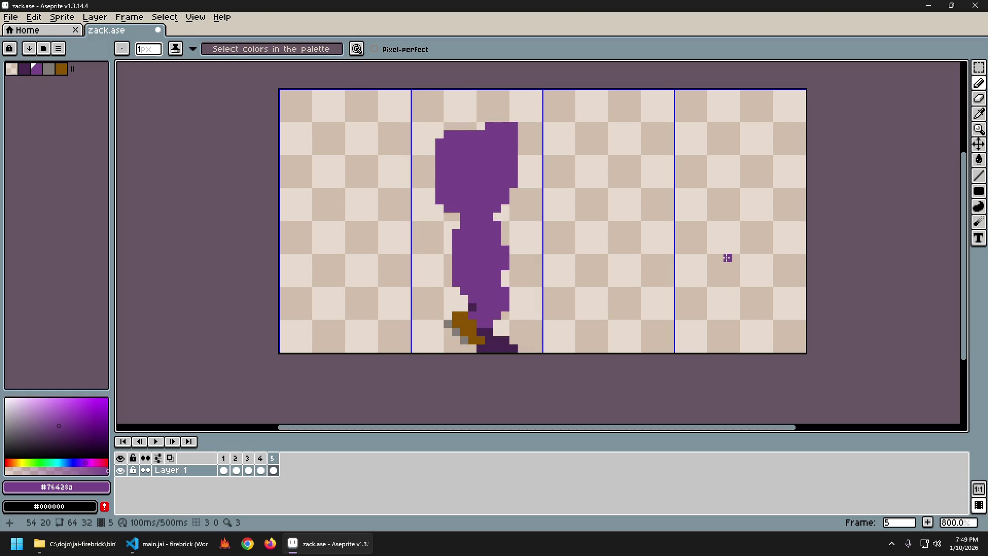
key(Left)
key(Left)
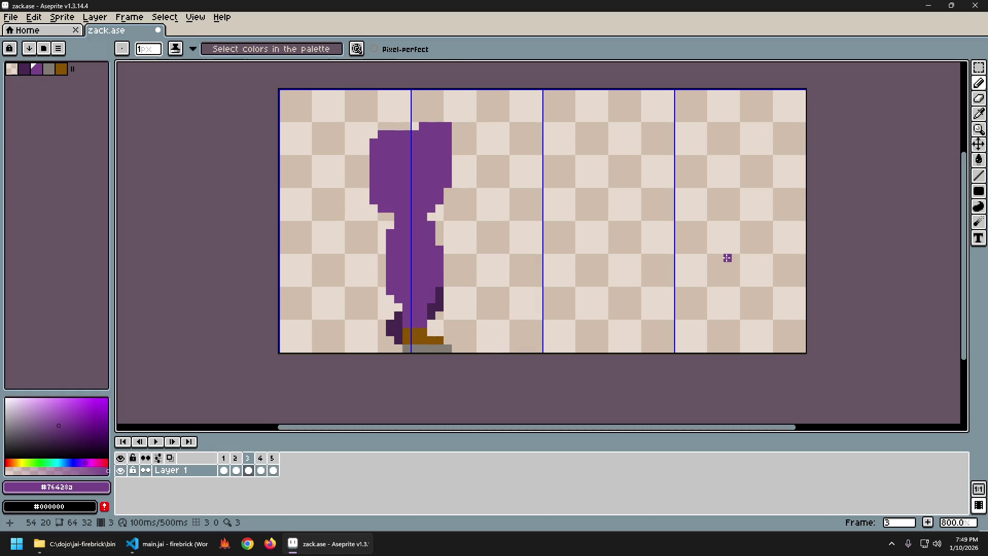
key(Left)
key(Left)
key(Right)
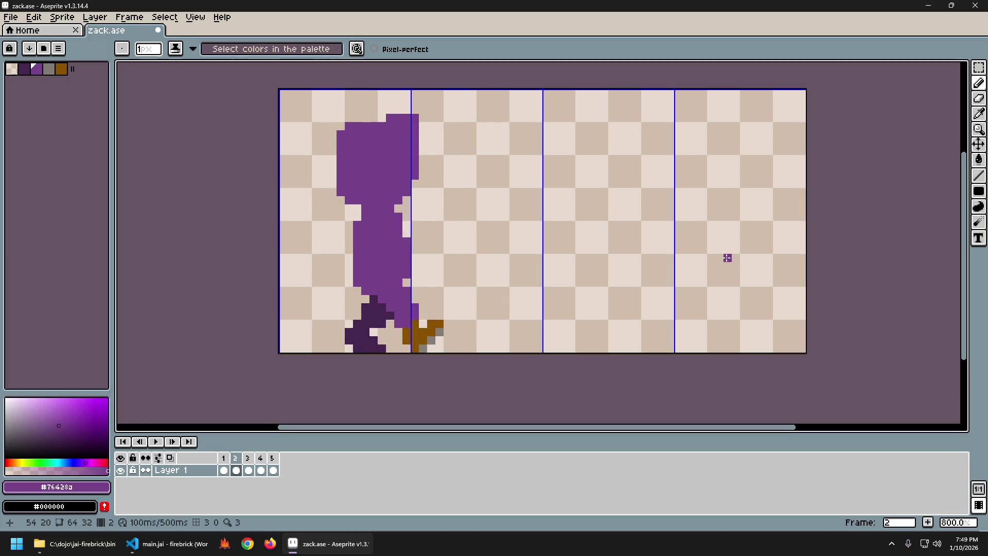
key(Right)
key(Right)
key(Right)
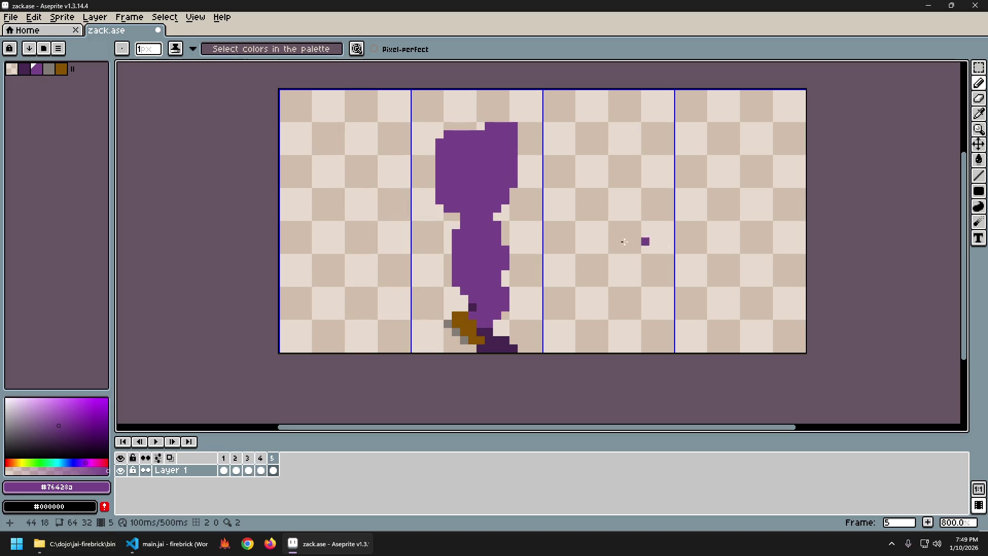
alt+click(486, 348)
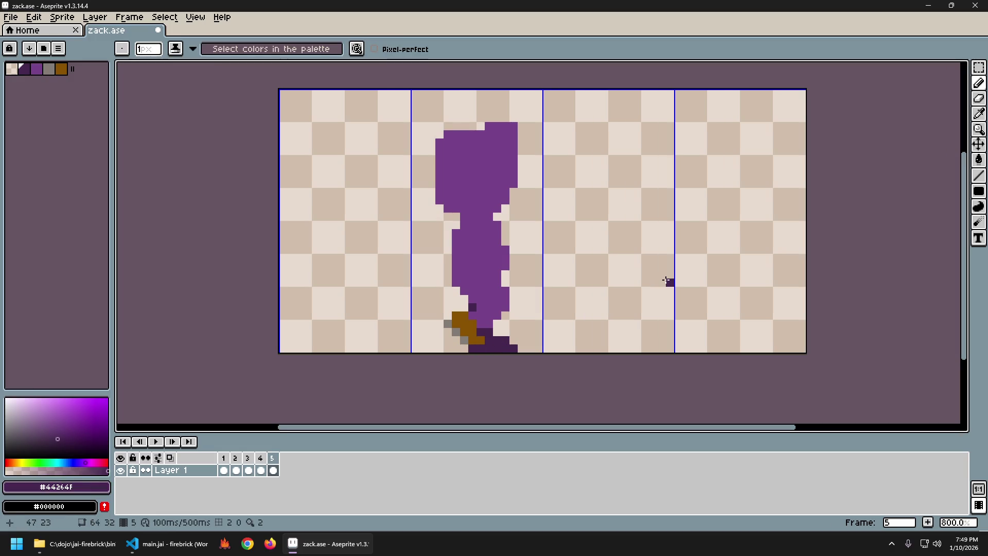
Cycle through frames 3 to 5 to check the refined back leg and foot.
key(Left)
key(Right)
key(Left)
key(Left)
key(Right)
key(Right)
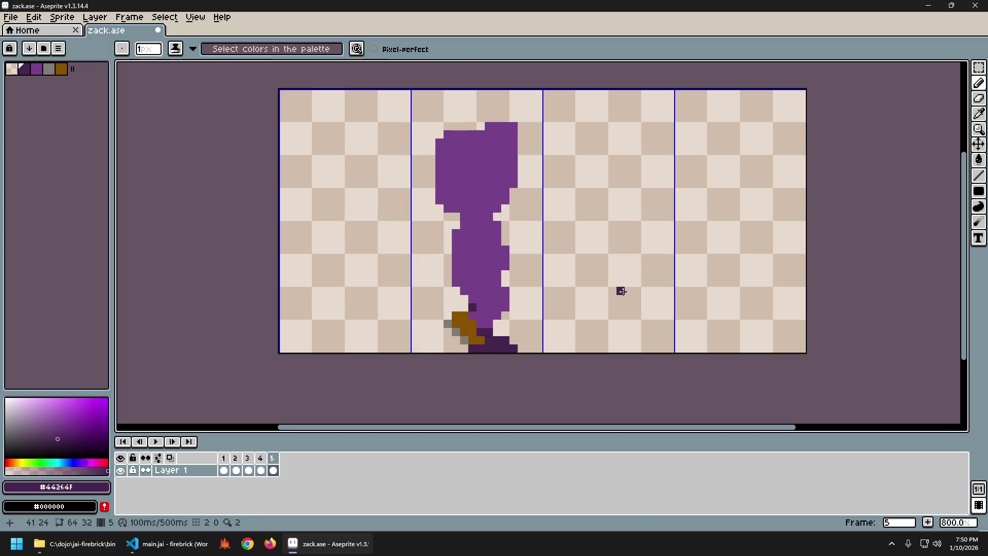
key(Left)
key(Right)
key(Left)
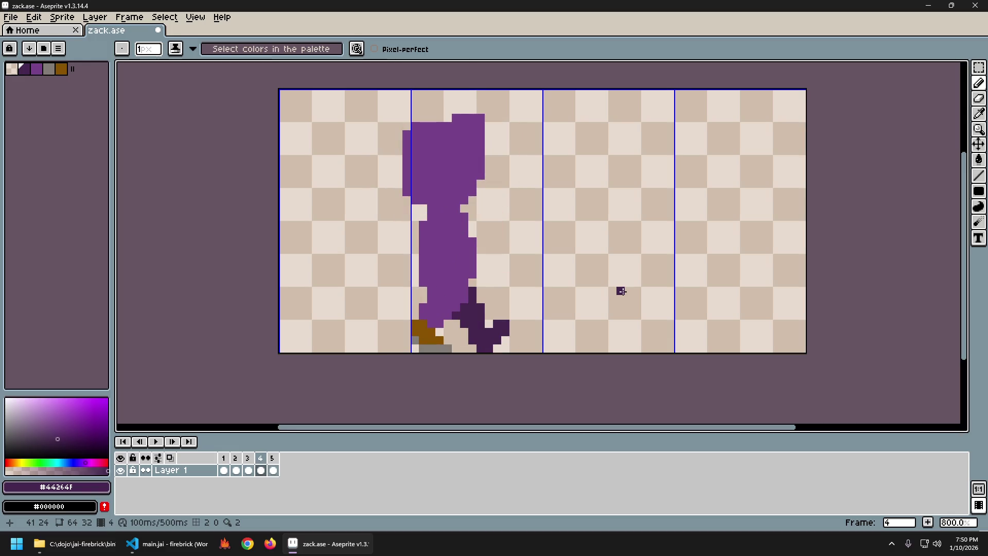
key(Right)
key(Left)
key(Left)
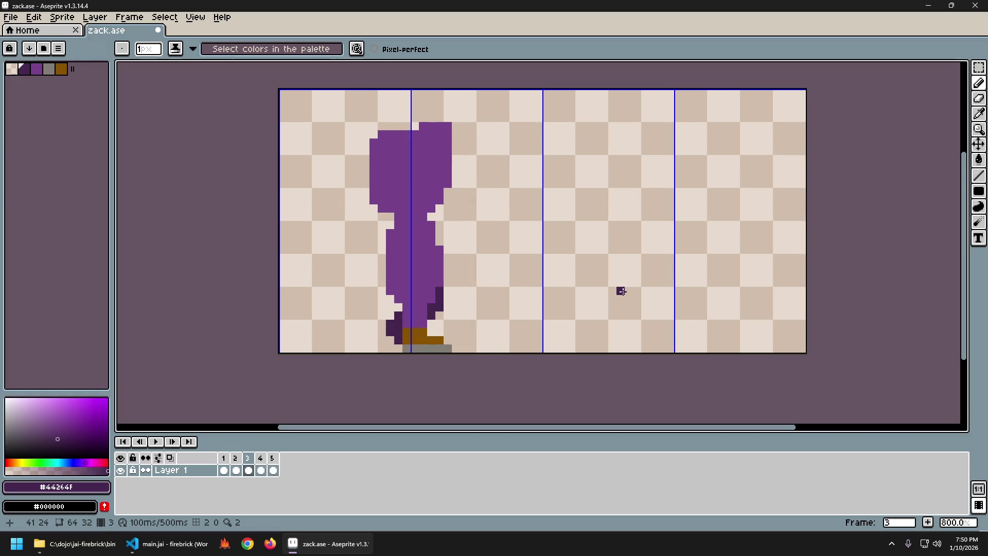
key(Right)
key(Right)
key(Left)
key(Left)
key(Right)
key(Right)
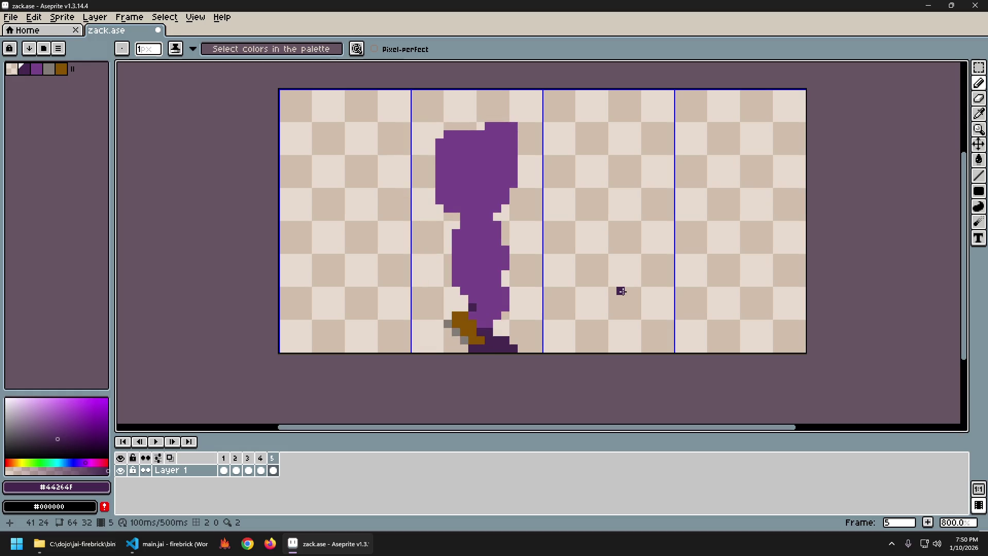
key(Left)
key(Left)
key(Right)
key(Right)
alt+click(455, 325)
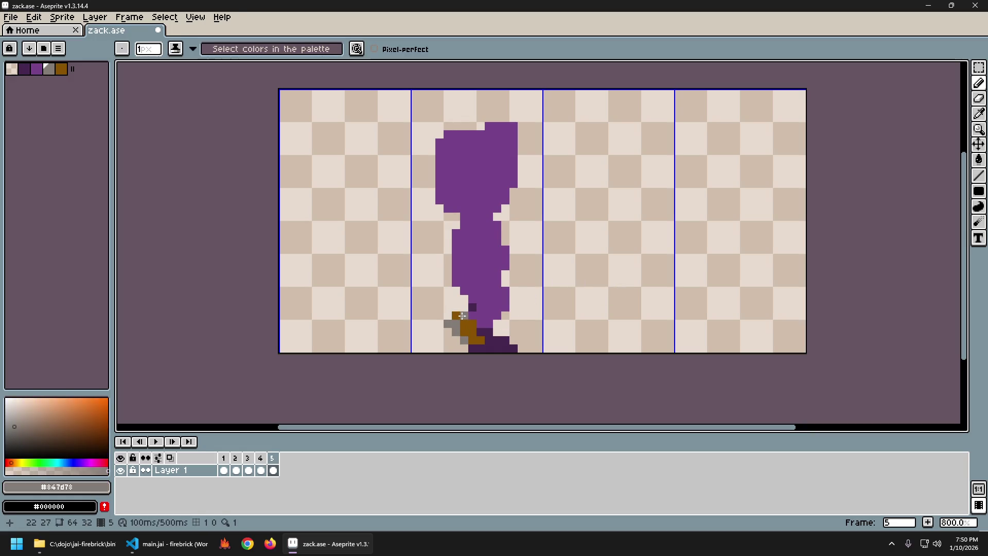
key(Return)
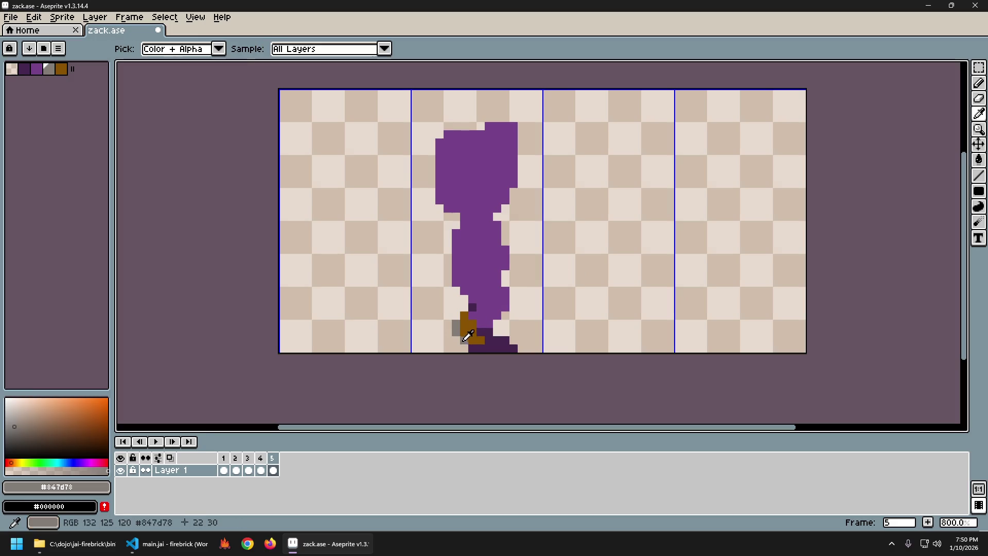
alt+click(481, 340)
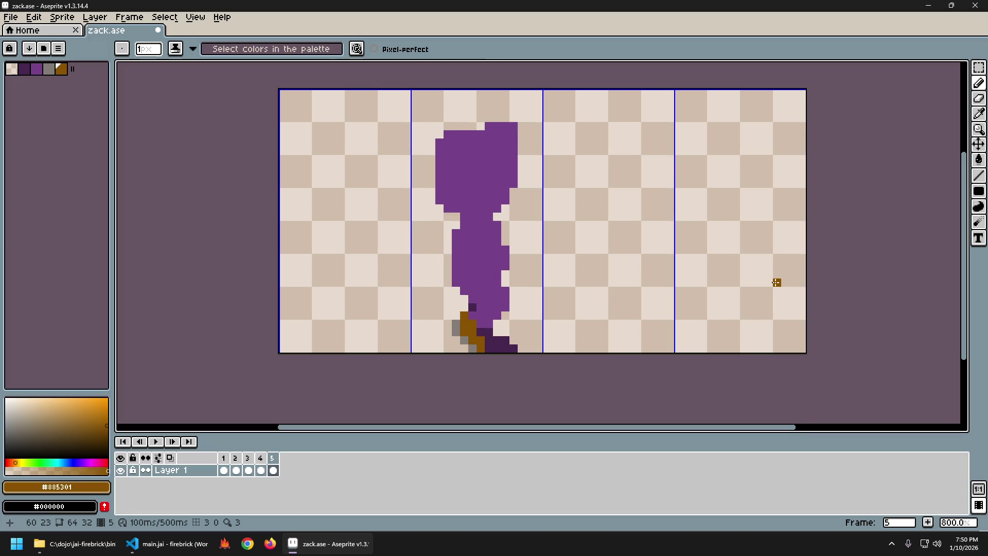
key(e)
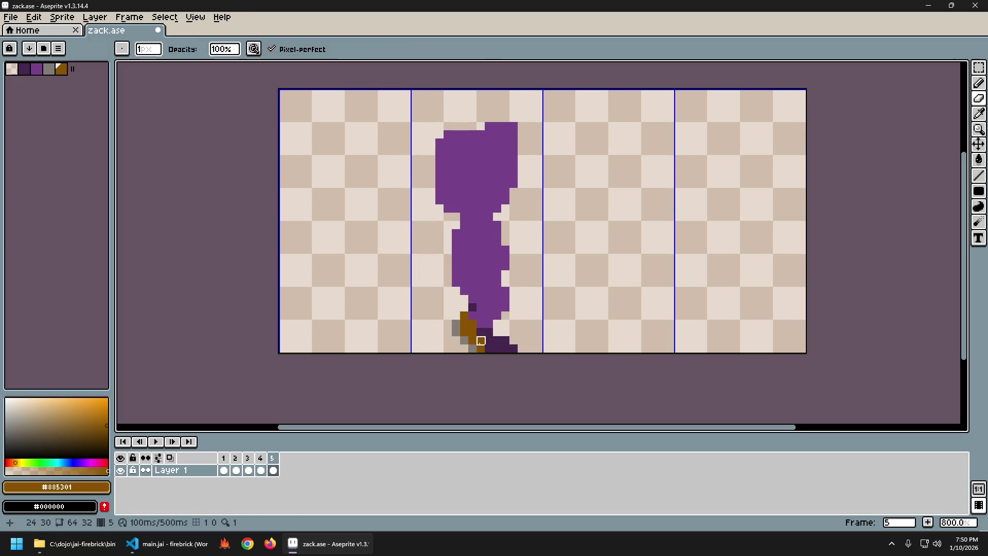
alt+click(481, 347)
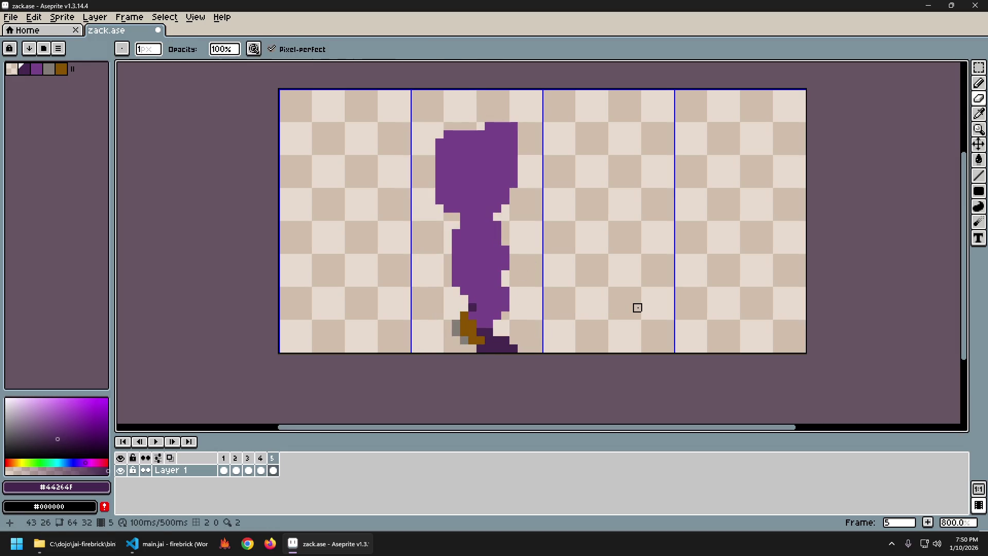
alt+click(470, 340)
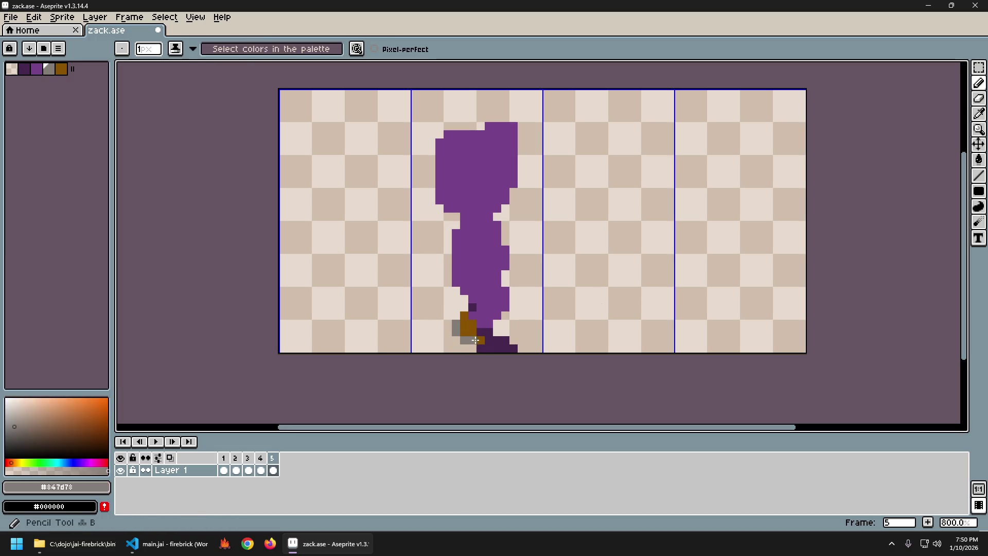
key(Left)
key(Right)
key(Left)
key(Right)
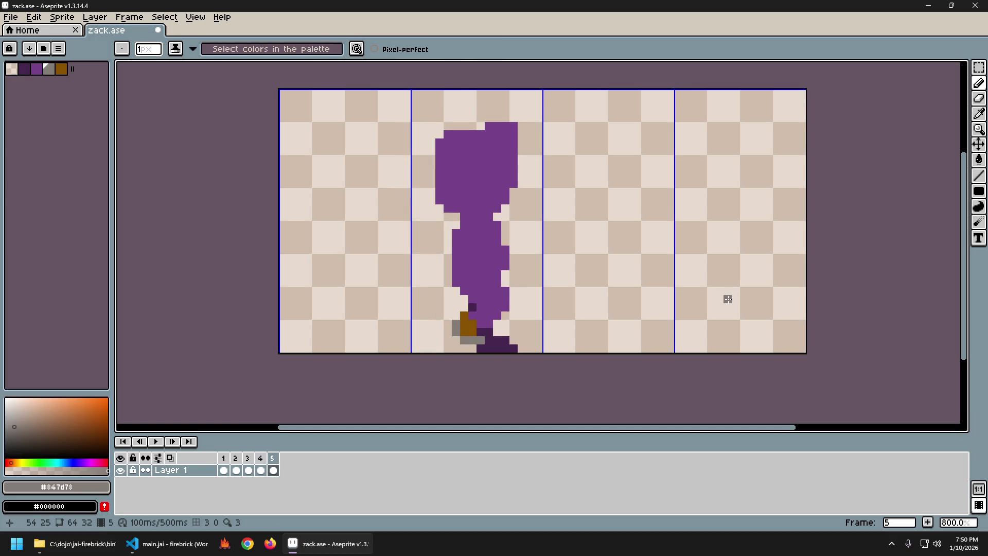
click(478, 331)
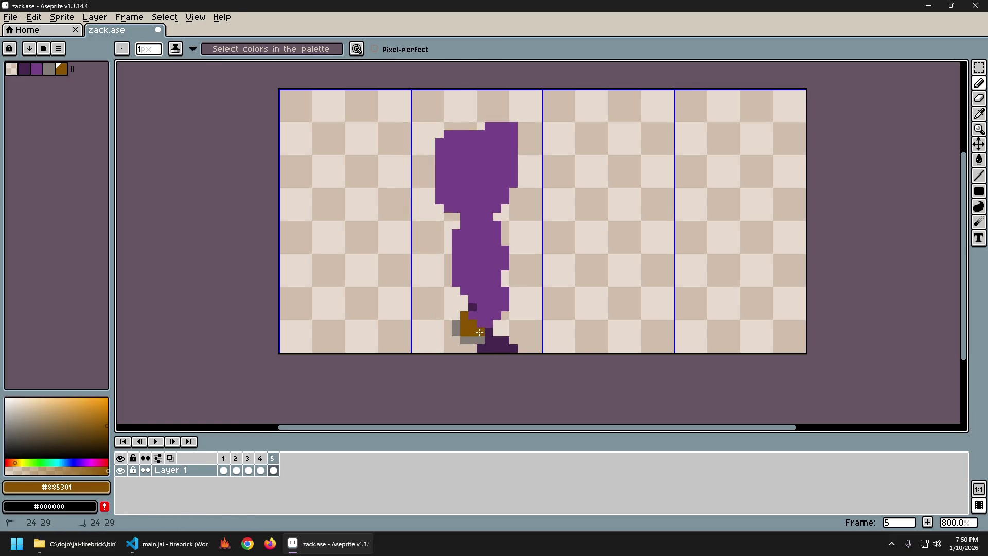
key(Return)
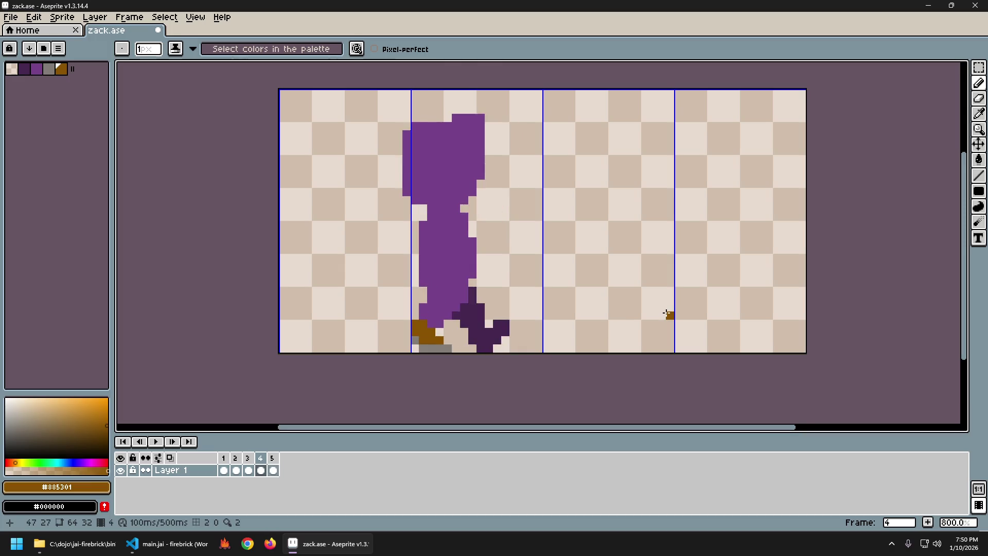
alt+click(502, 350)
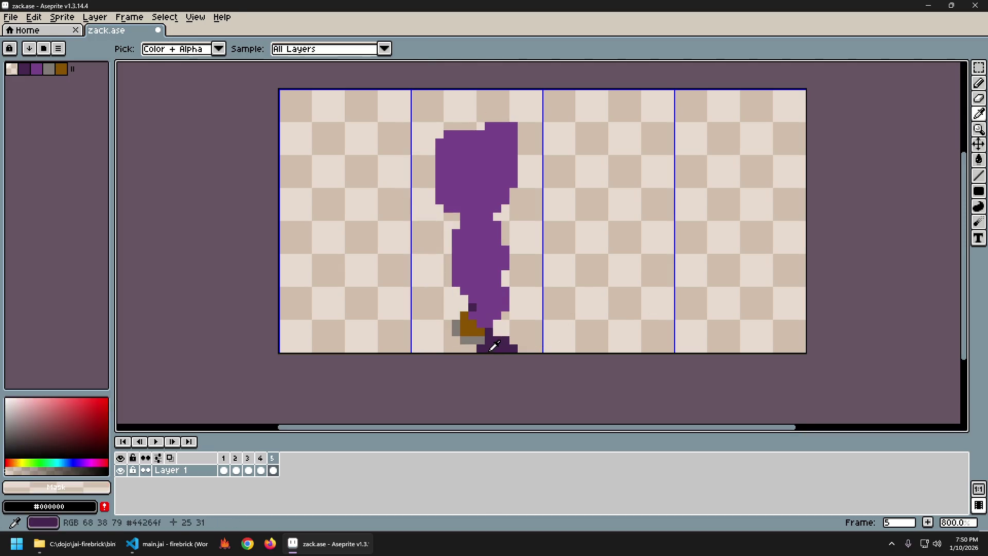
click(472, 349)
key(Return)
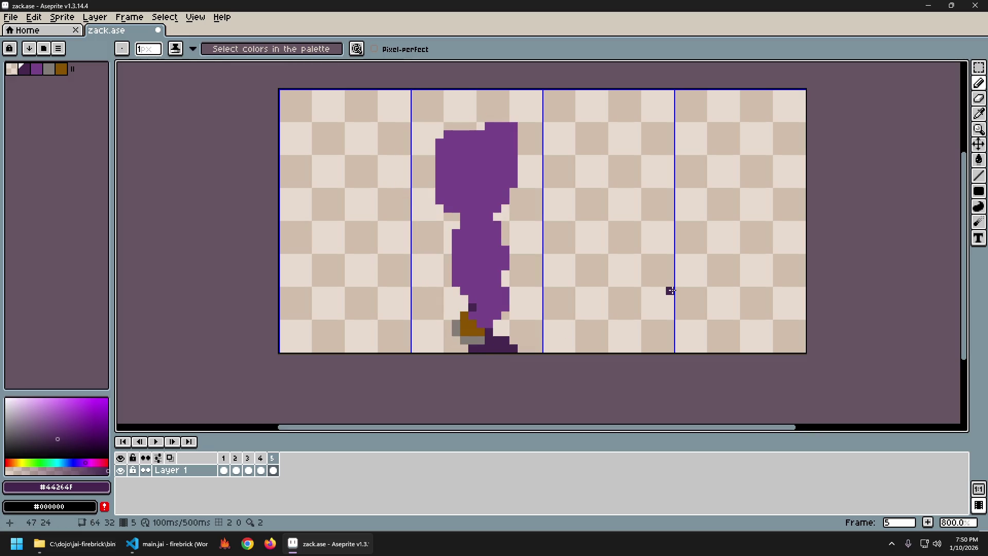
key(Return)
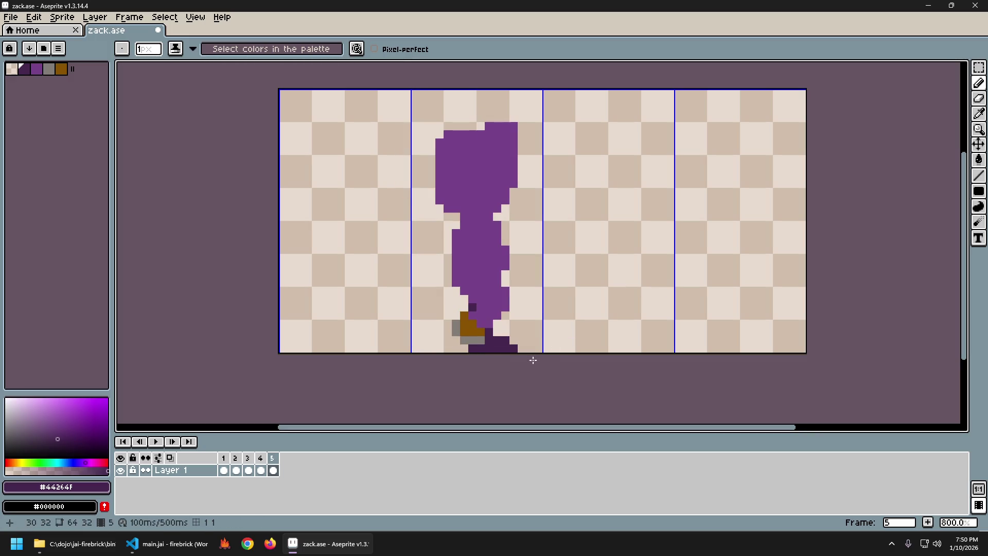
key(Left)
key(Left)
key(Right)
key(Right)
key(Left)
key(Right)
Extend frame 5's brown shoe leftward and add a grey sole strip beside it, checking against frame 4.
alt+click(477, 334)
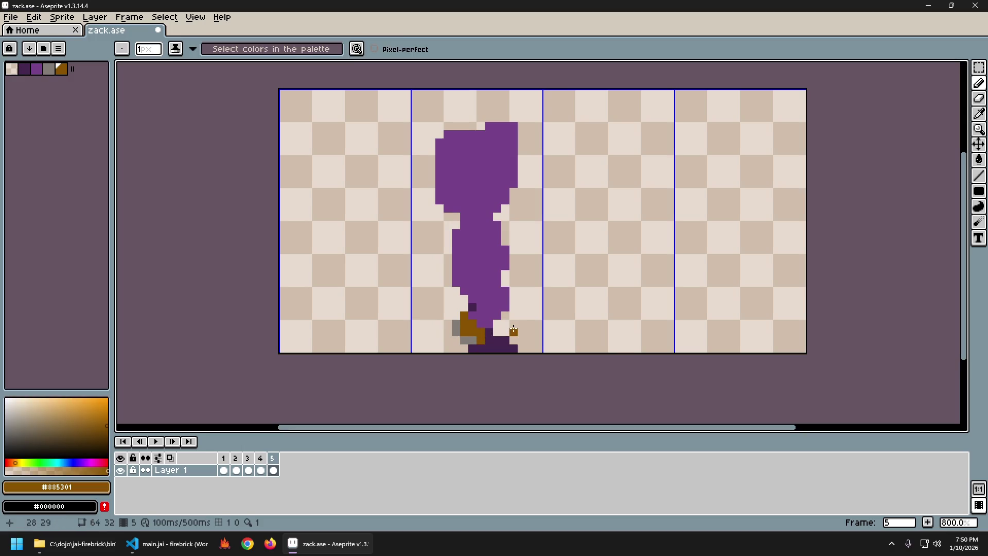
click(457, 323)
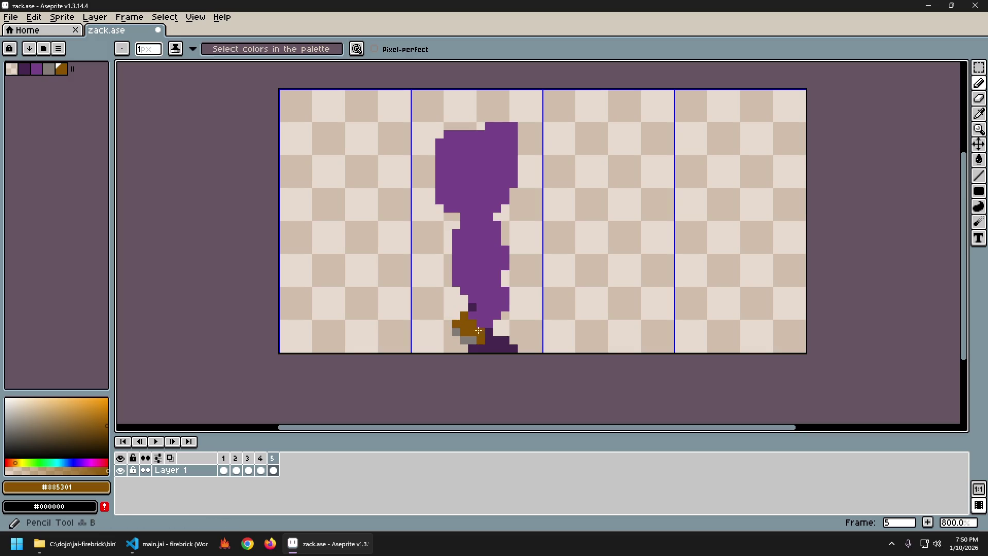
alt+click(456, 316)
alt+click(457, 332)
drag(456, 315, 456, 333)
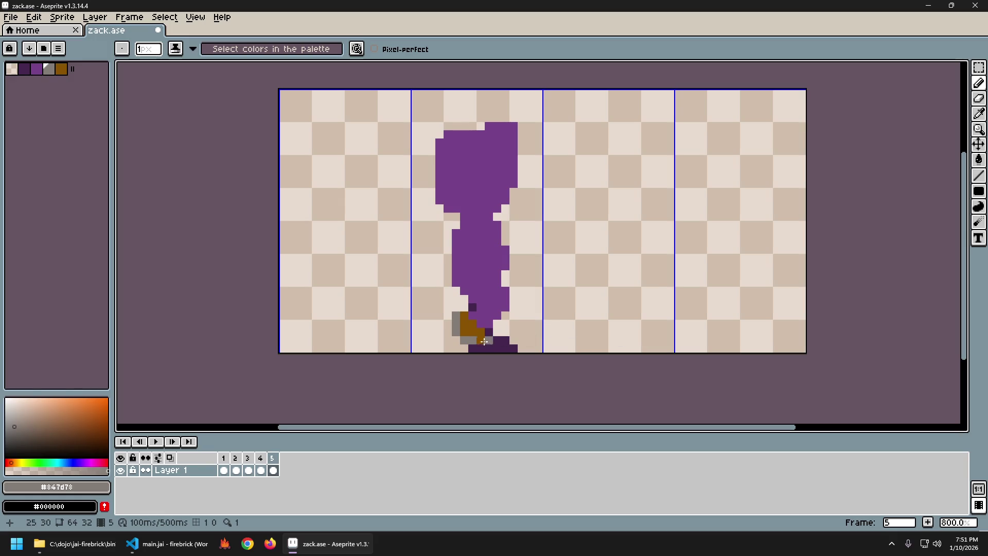
alt+click(476, 331)
key(Left)
key(Right)
key(Left)
key(Right)
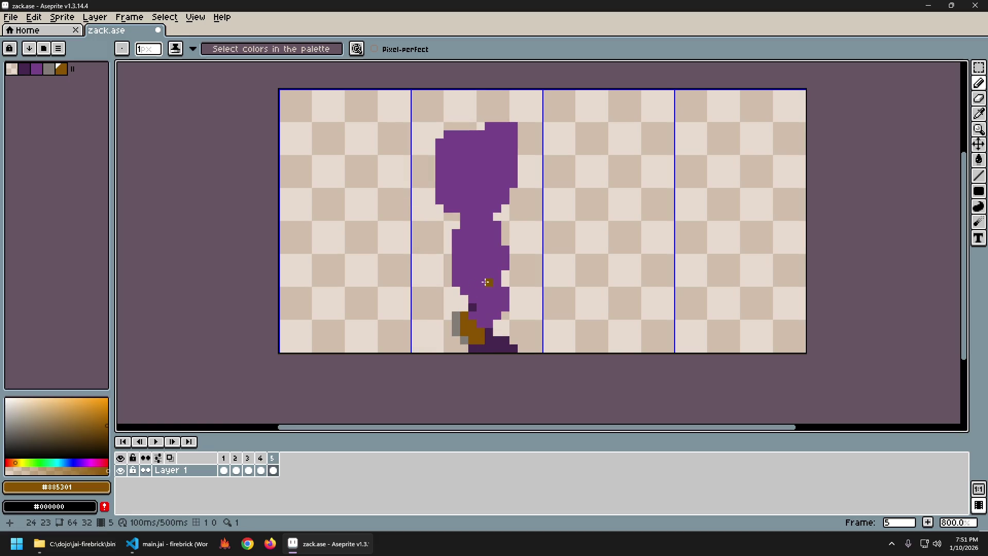
Recolour the lower brown foot pixels grey to form the sole, comparing with frame 4.
alt+click(469, 333)
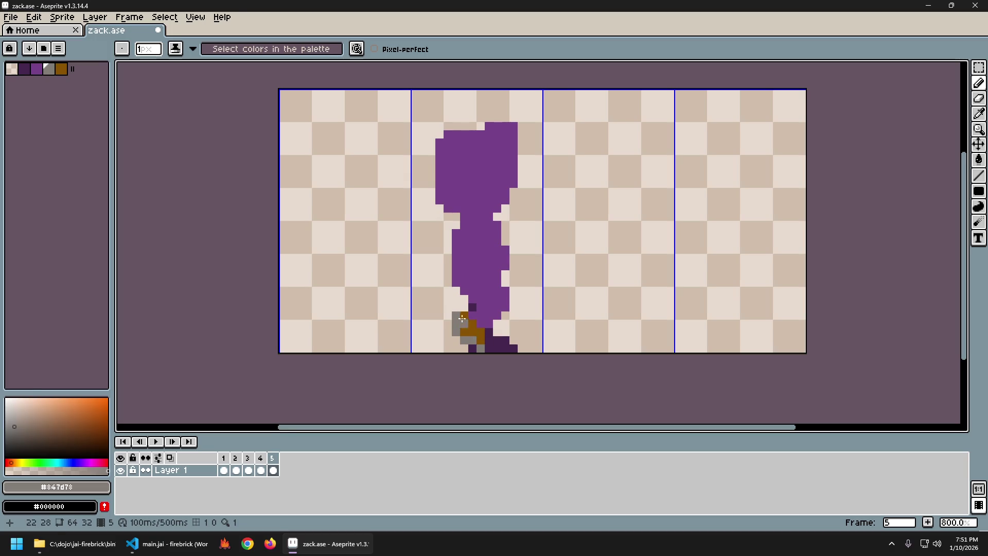
alt+click(468, 326)
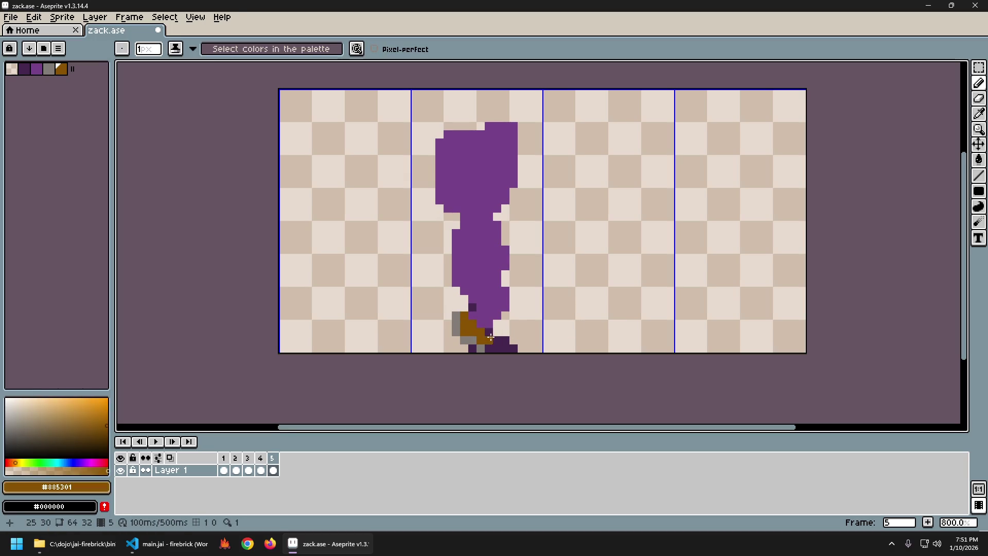
alt+click(470, 337)
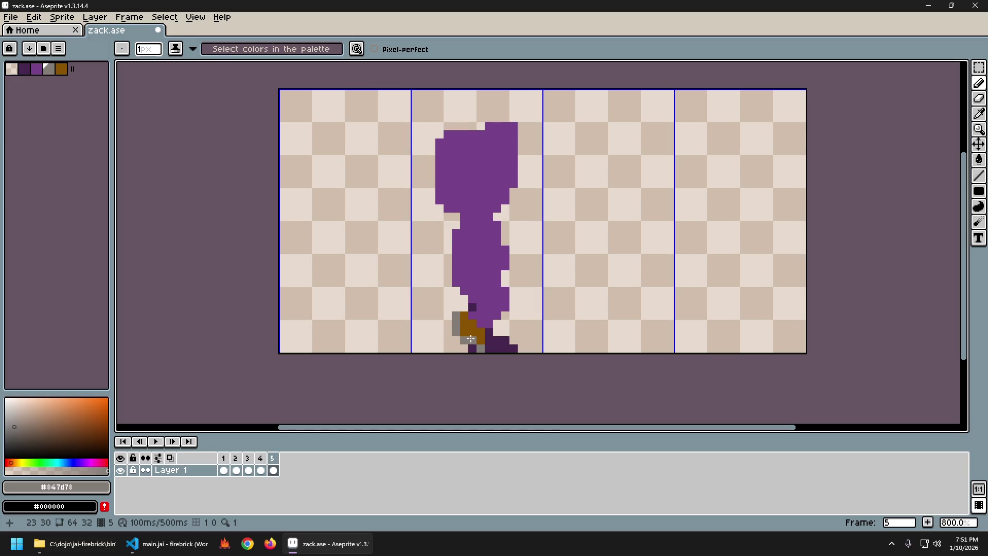
key(Left)
key(Right)
key(Left)
key(Right)
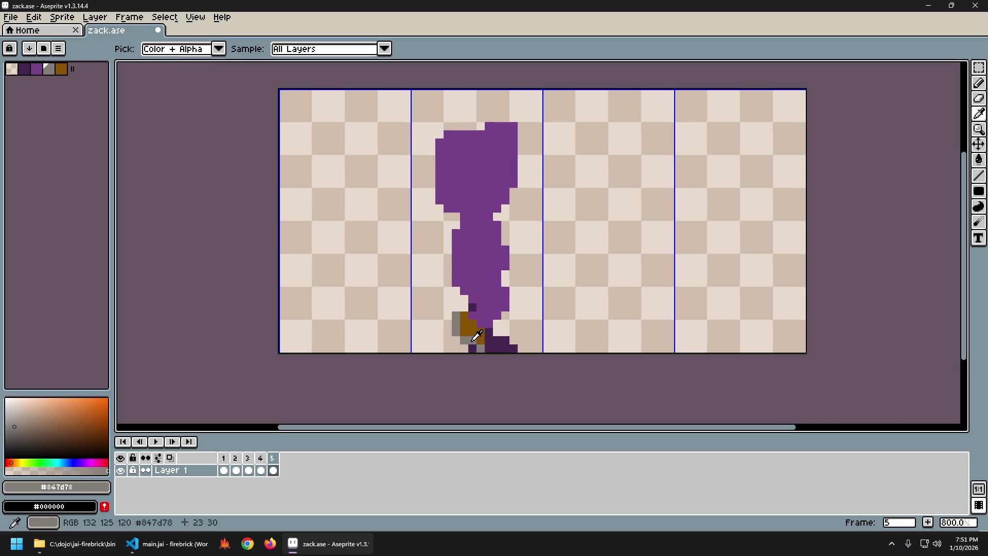
drag(479, 341, 461, 333)
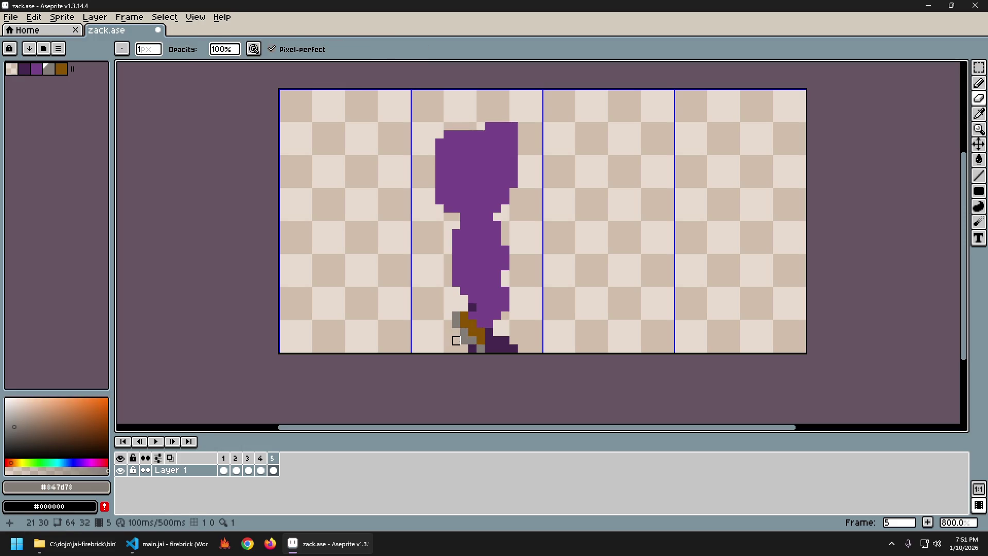
key(Left)
key(Right)
key(Left)
key(Right)
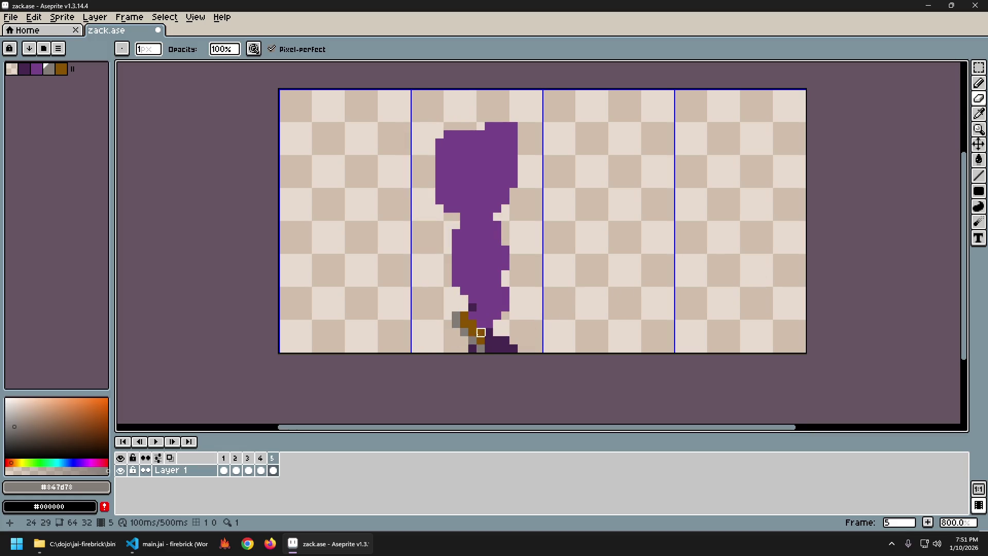
Touch up stray shoe and sole pixels with sampled leg and sole colours, then play the walk to check.
key(e)
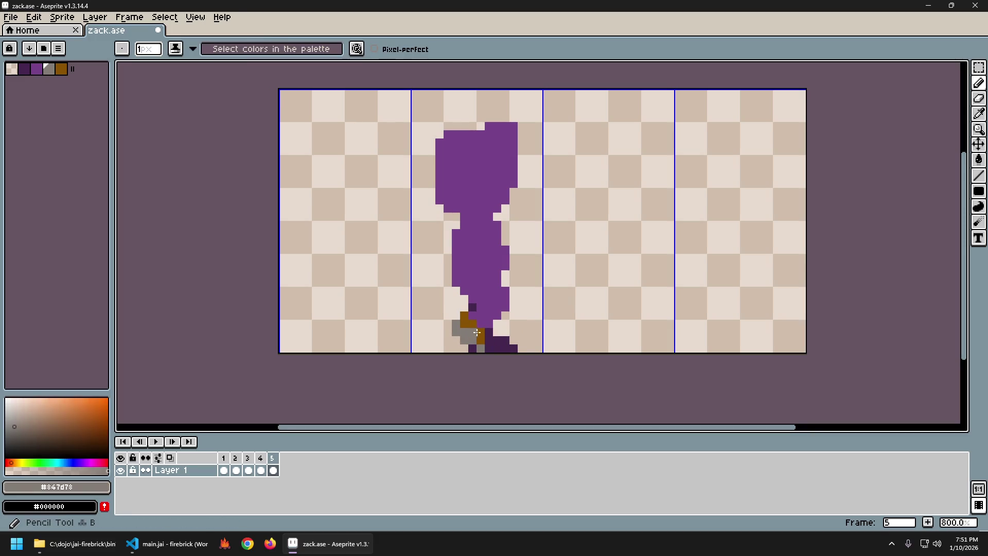
alt+click(483, 326)
key(Return)
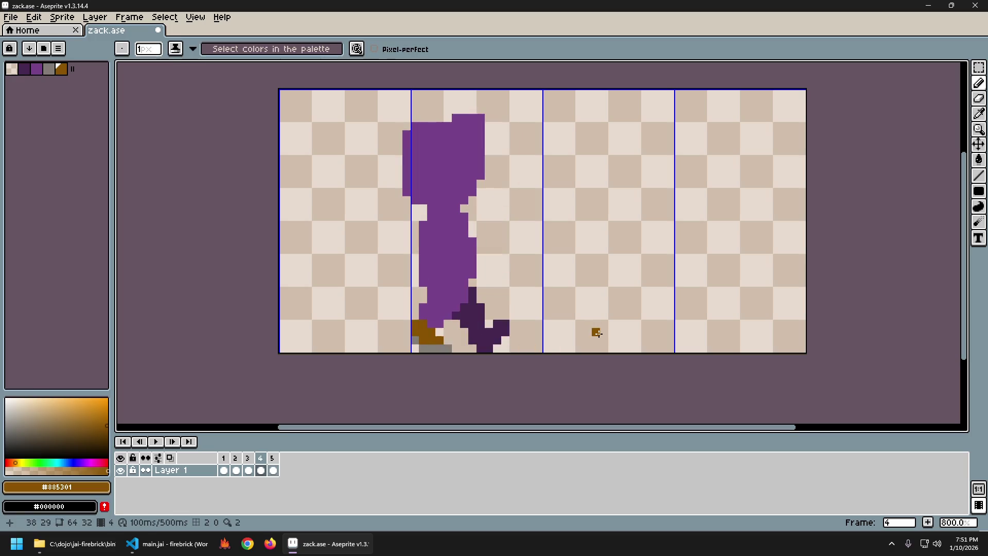
key(Return)
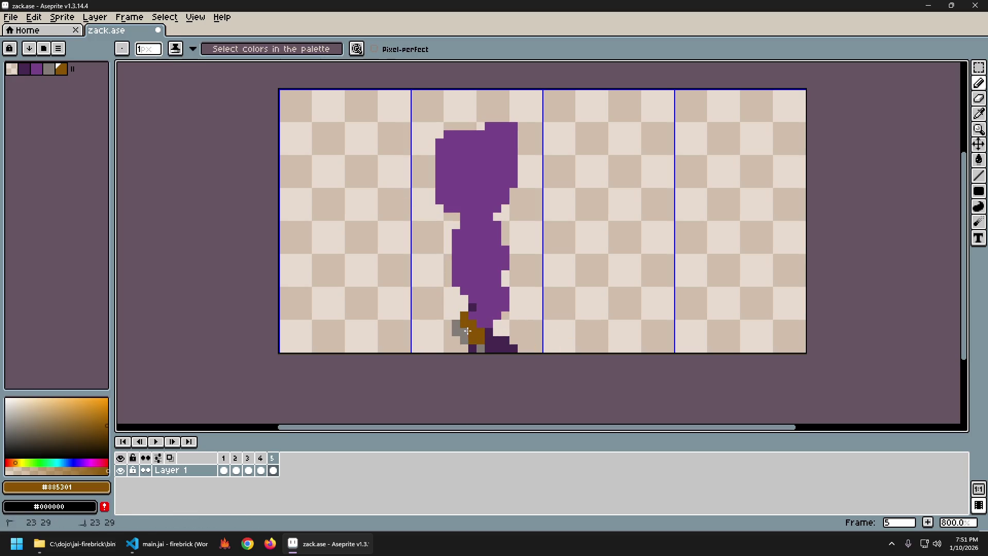
alt+click(468, 345)
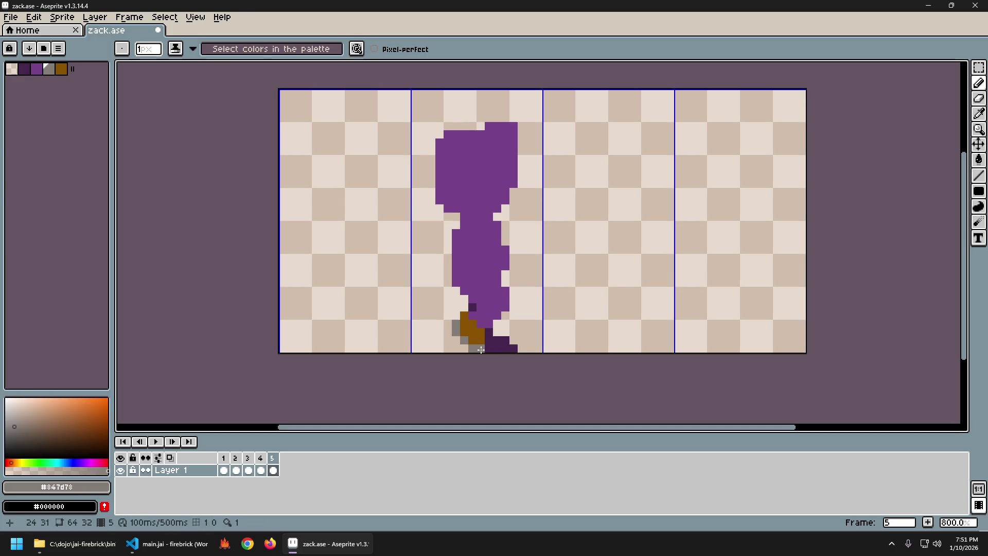
key(b)
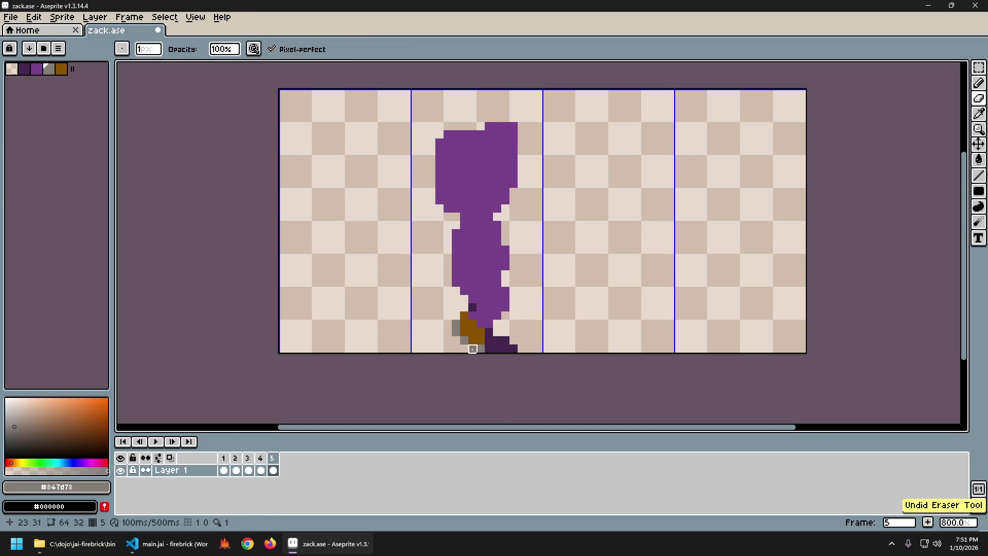
key(i)
click(508, 342)
key(b)
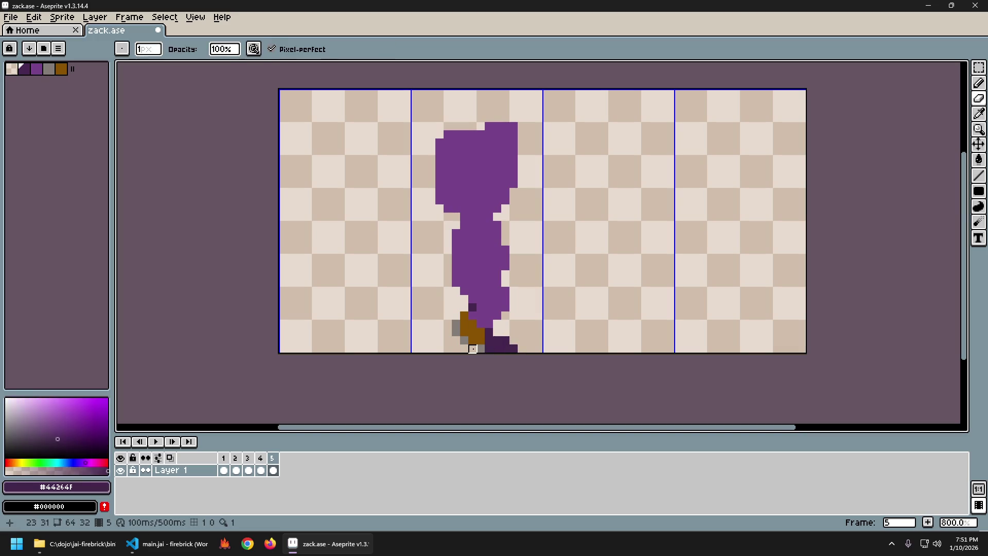
key(i)
click(471, 338)
key(b)
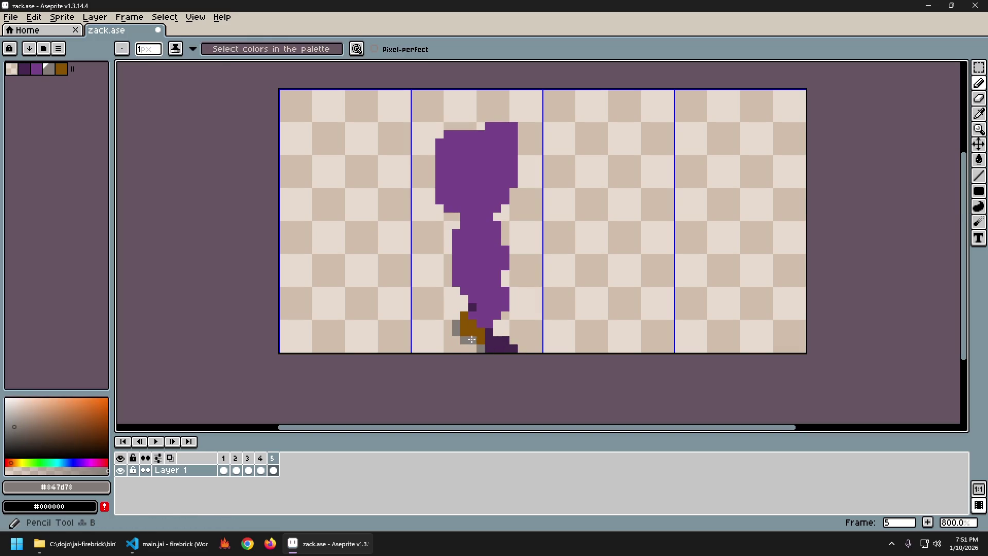
key(Return)
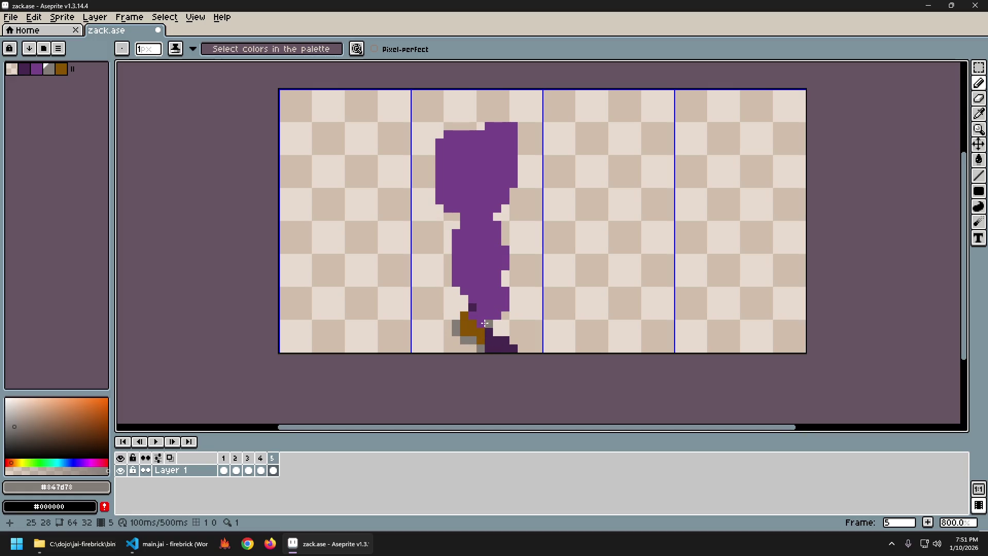
Adjust the leg, shoe and sole pixels again, compare with frame 4 and undo the last change.
alt+click(484, 323)
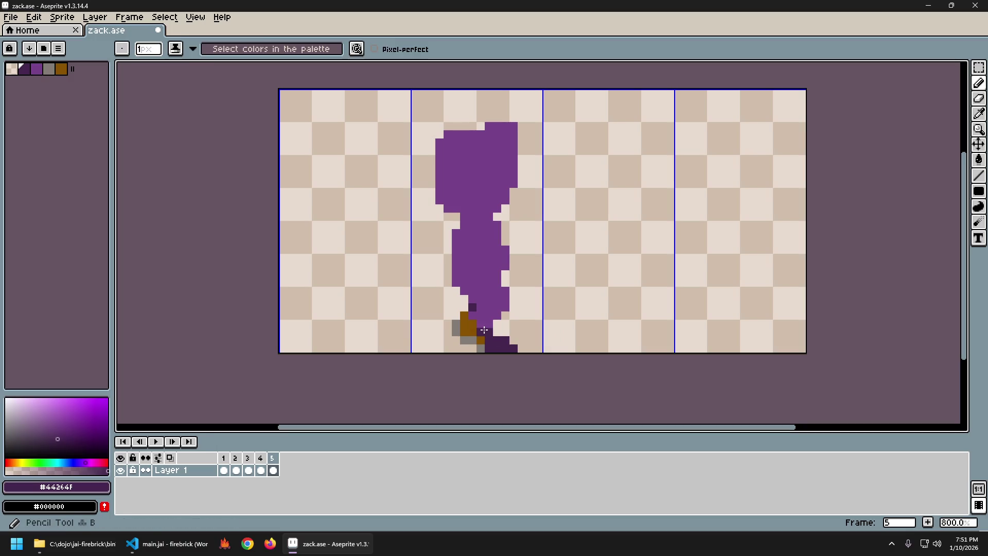
alt+click(472, 340)
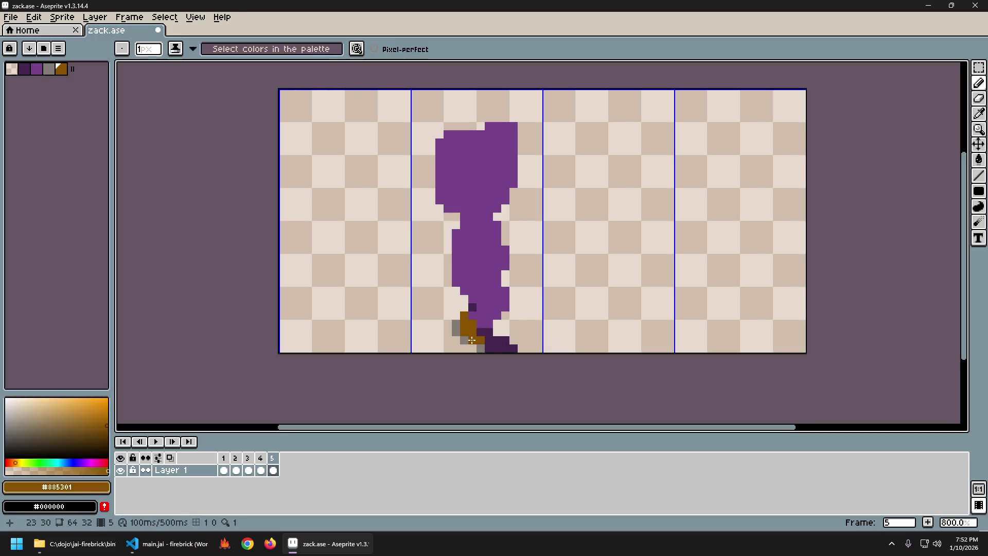
alt+click(471, 348)
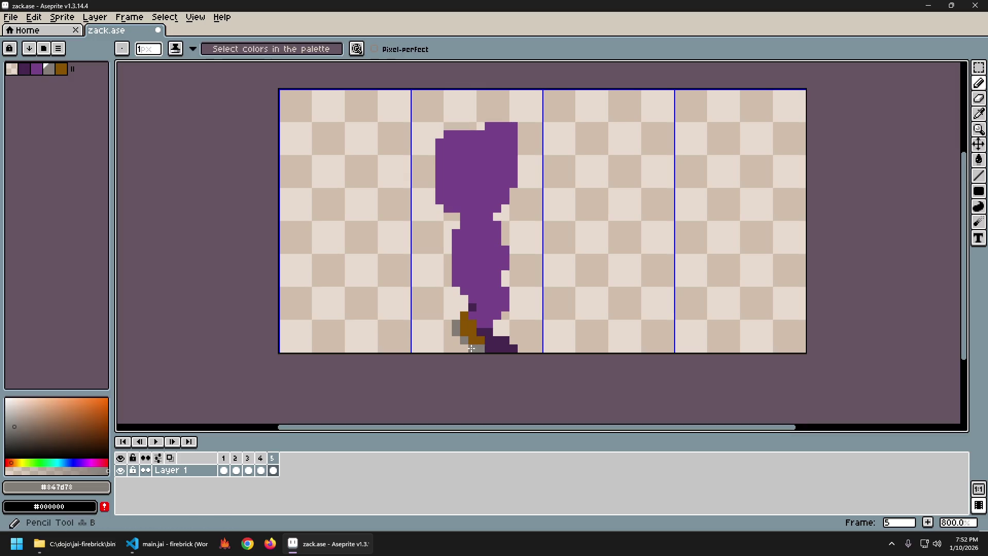
key(Left)
key(Right)
key(Left)
key(Right)
key(Left)
key(Right)
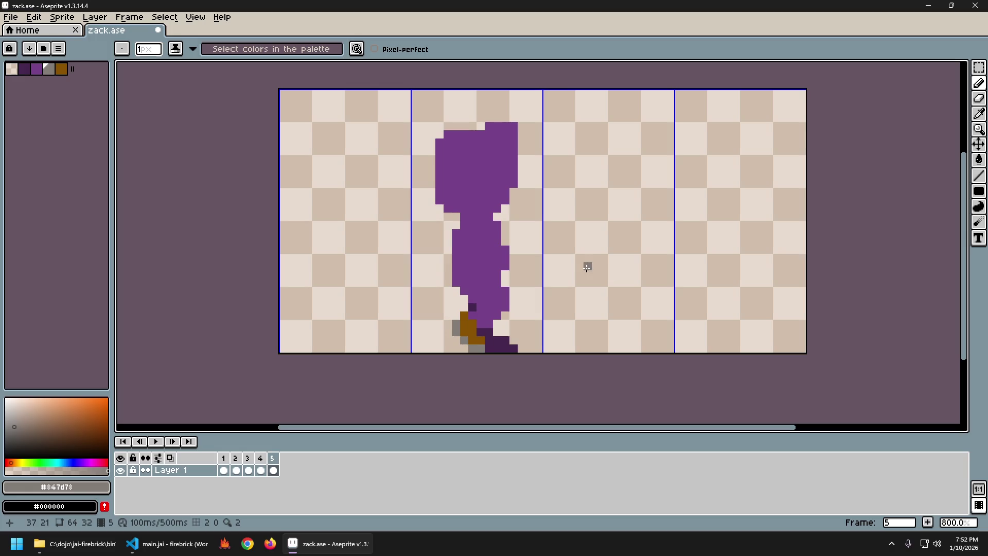
key(Left)
key(Right)
key(Left)
key(Right)
key(ctrl+z)
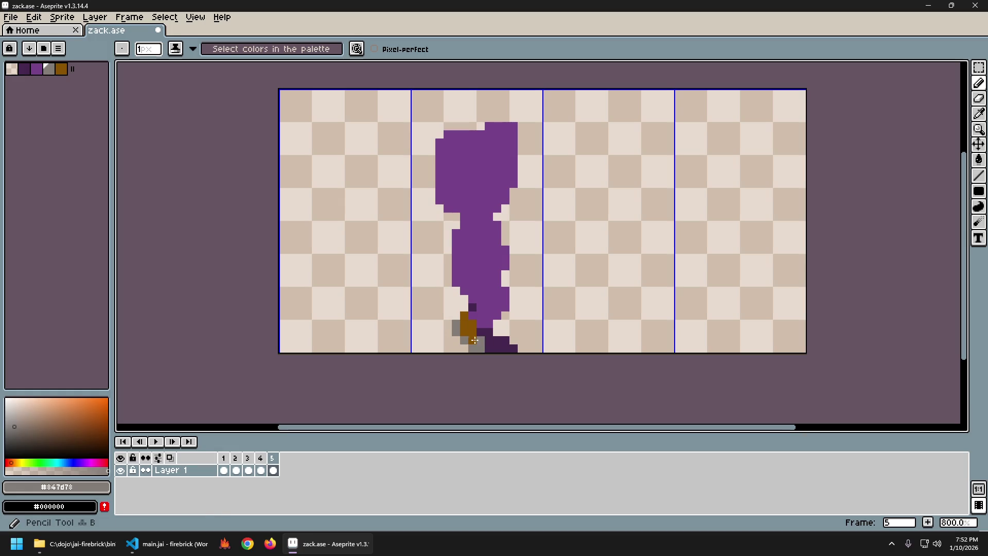
alt+click(479, 347)
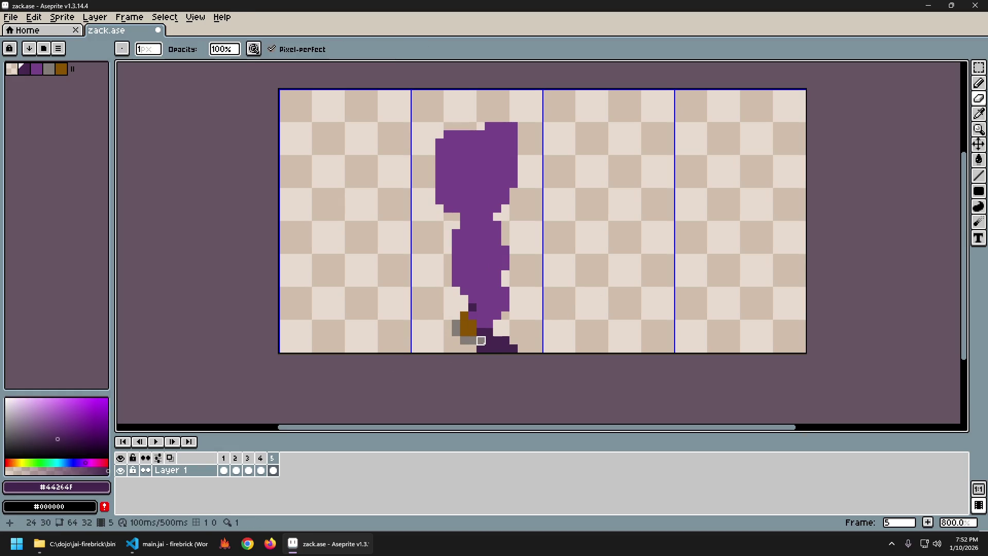
alt+click(473, 349)
Preview the walk, then tweak the back foot's brown and grey pixels on frame 5 against frame 4.
key(Return)
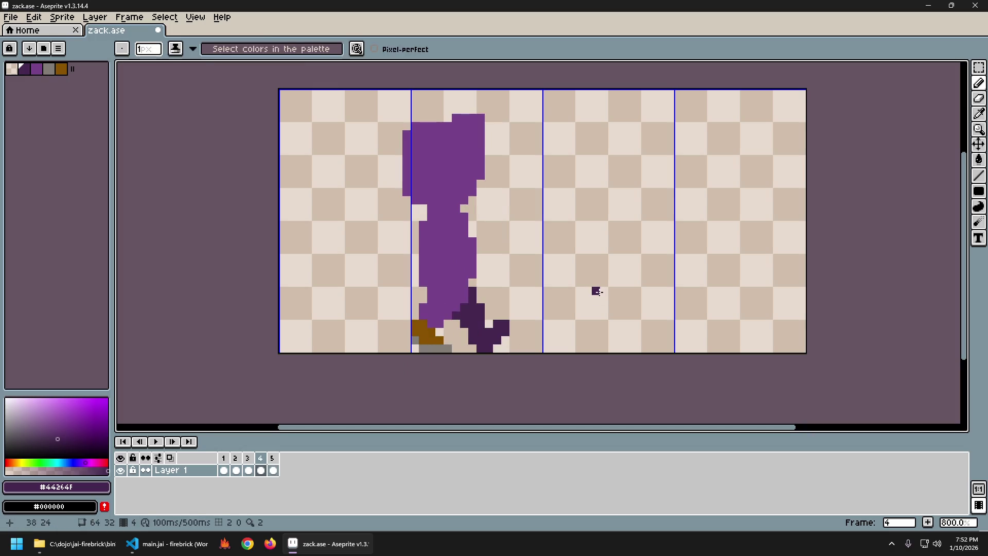
key(Return)
alt+click(456, 323)
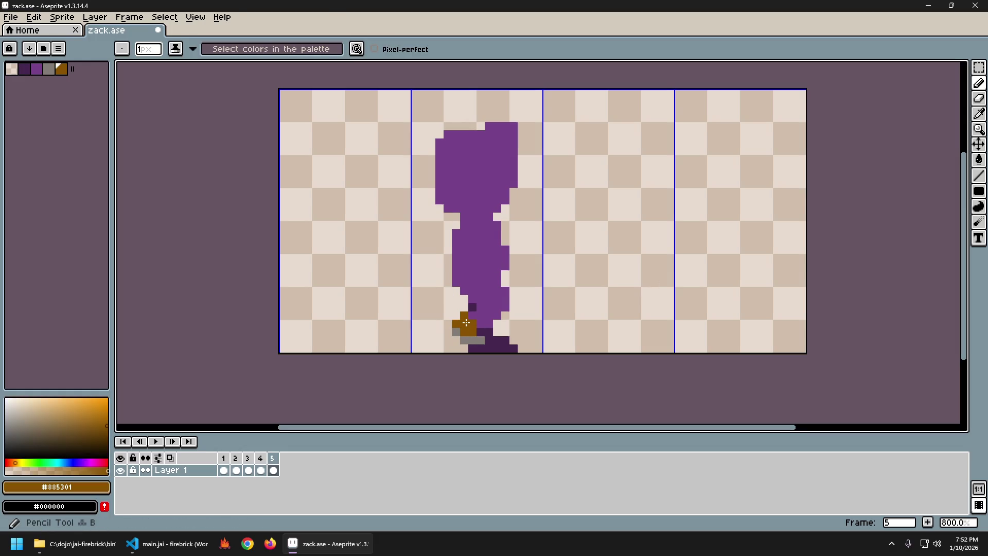
alt+click(457, 331)
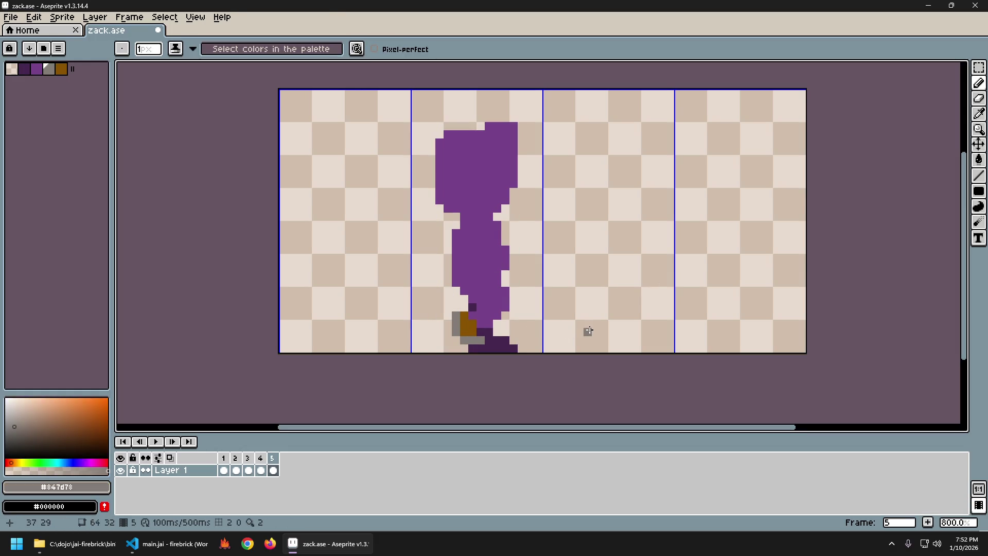
key(Left)
key(Right)
key(Left)
key(Right)
alt+click(456, 320)
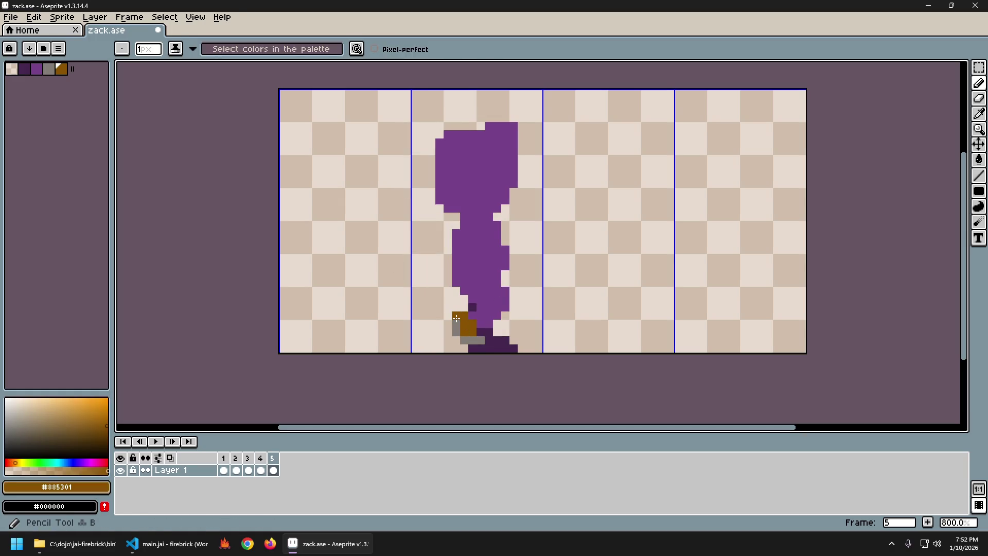
key(Left)
key(Right)
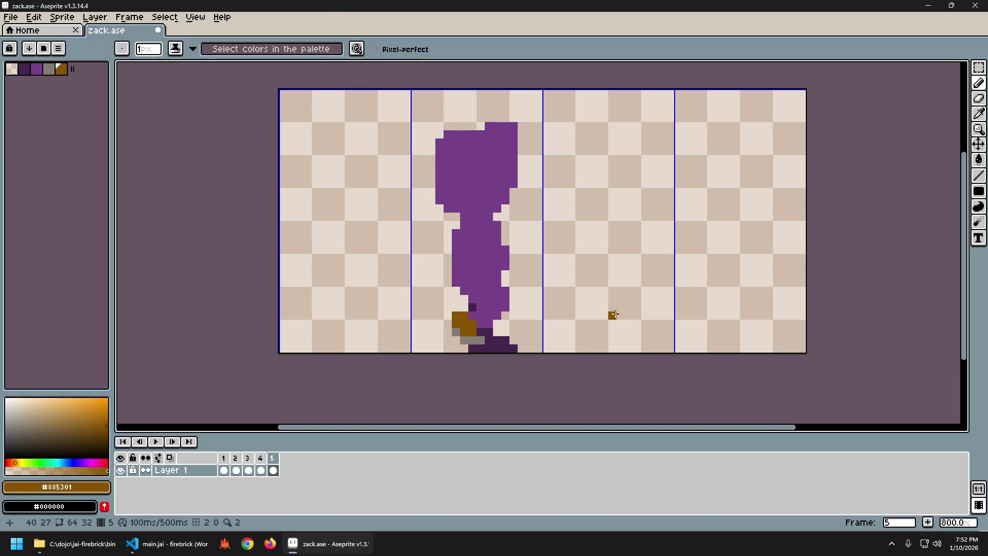
key(Left)
key(Right)
key(Left)
key(Right)
key(Left)
key(Right)
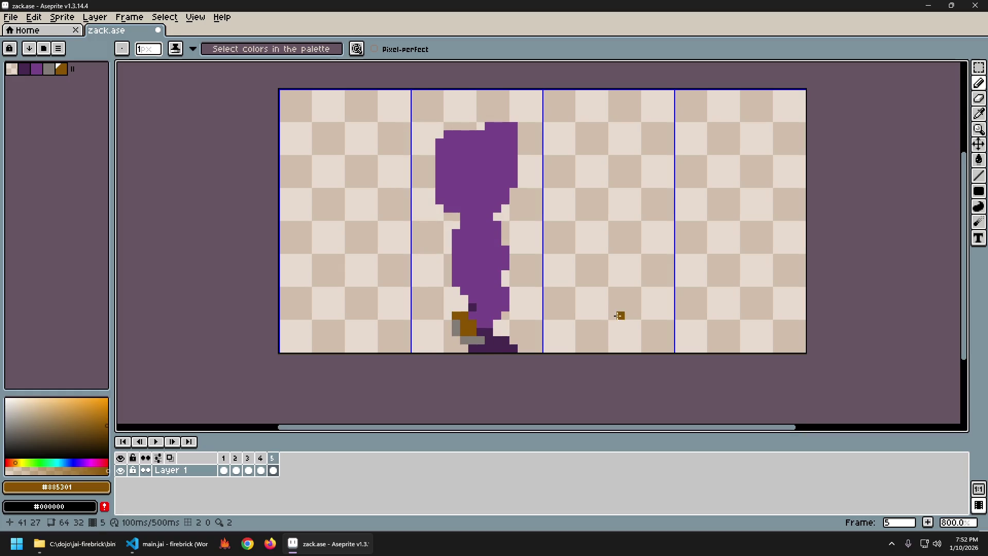
Sample the dark purple leg colour and step through frames 2 to 5 to compare the poses.
alt+click(475, 332)
key(Left)
key(Right)
key(Left)
key(Right)
key(Left)
key(Left)
key(Left)
key(Right)
key(Right)
key(Right)
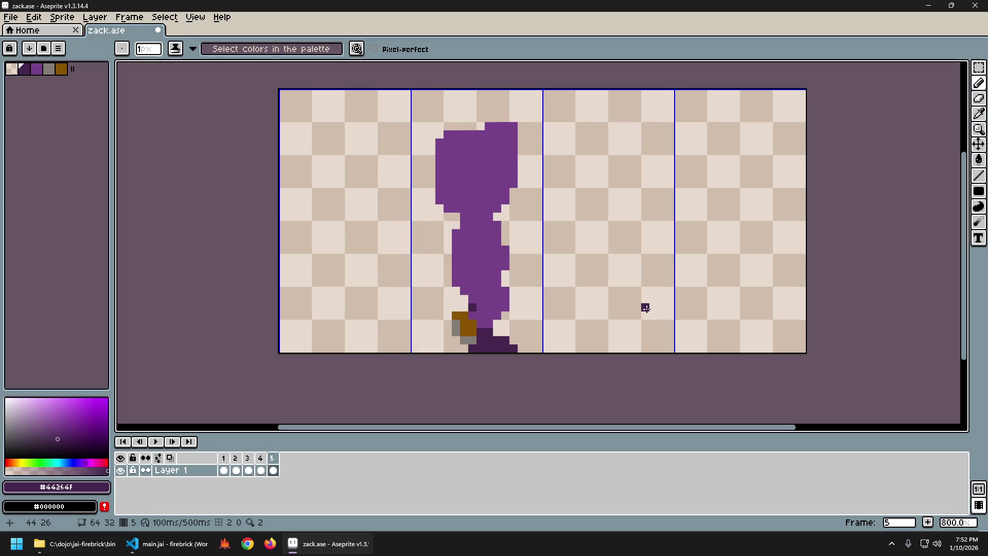
key(Right)
key(Right)
key(Right)
key(Right)
key(Left)
key(Right)
key(Right)
Trim a pixel from the boot's upper left edge with the Eraser, flipping frames 3 to 5 to check.
key(e)
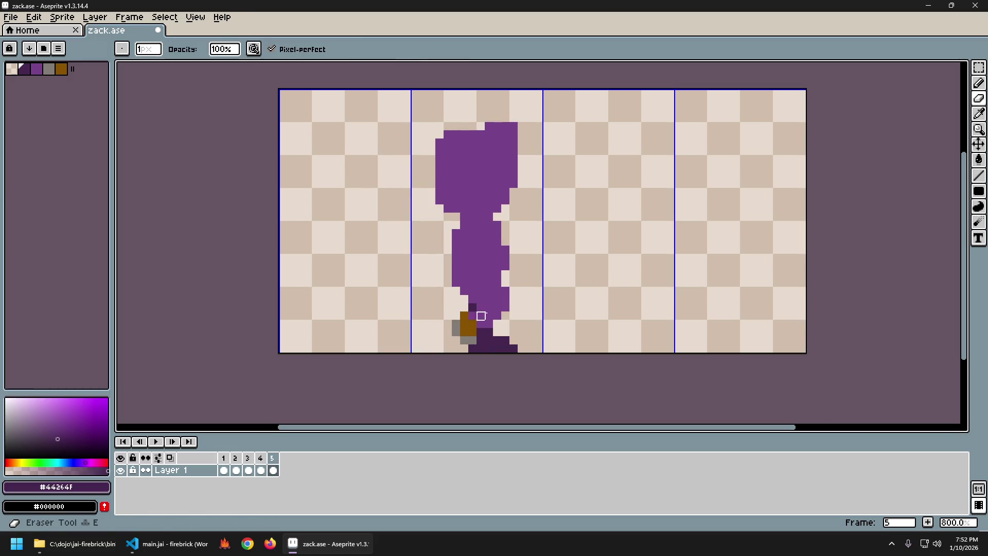
key(Left)
key(Right)
key(Left)
key(Left)
key(Right)
key(Right)
key(Left)
key(Left)
key(Right)
key(Right)
key(Left)
key(Left)
key(Right)
key(Right)
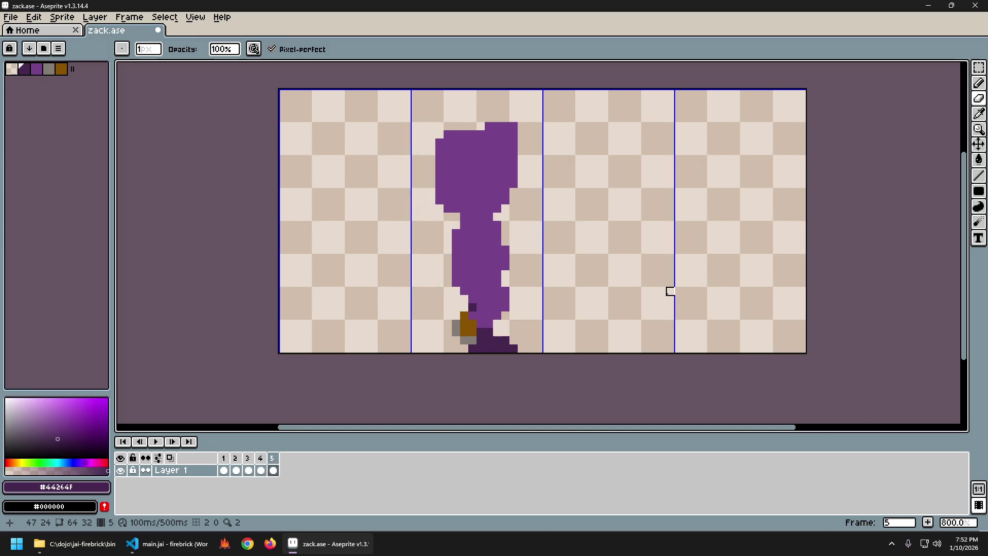
Flip between frames 3, 4 and 5 to review the walk poses, stopping on frame 3.
key(Left)
key(Left)
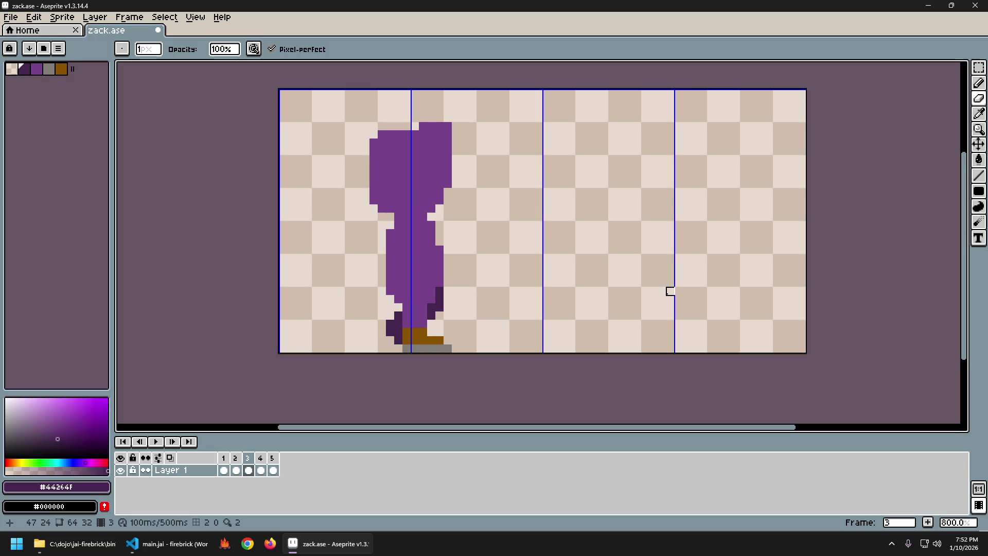
key(Right)
key(Right)
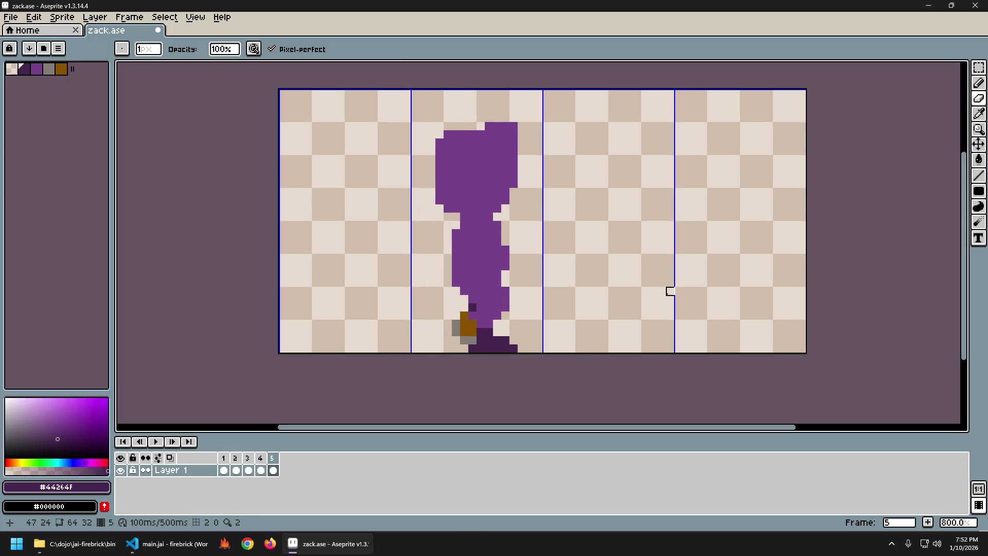
key(Left)
key(Left)
key(Left)
key(Right)
key(Right)
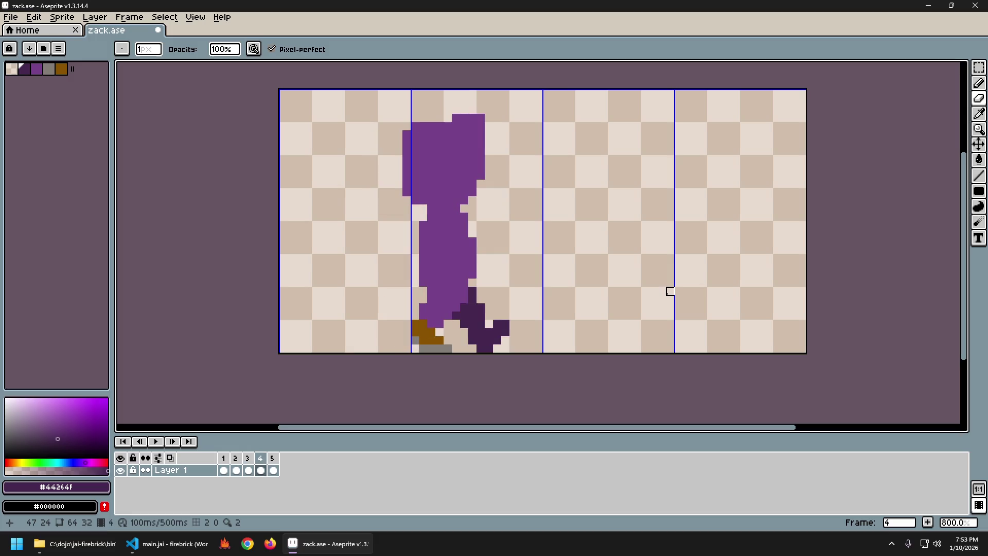
key(Right)
key(Left)
key(Right)
key(Left)
key(Right)
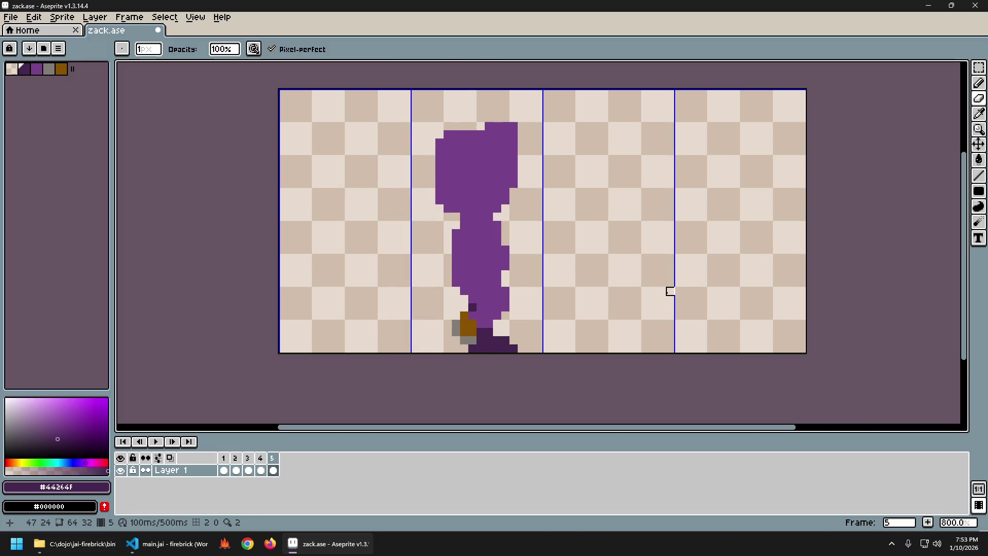
key(Left)
key(Left)
key(Right)
key(Right)
key(Left)
key(Left)
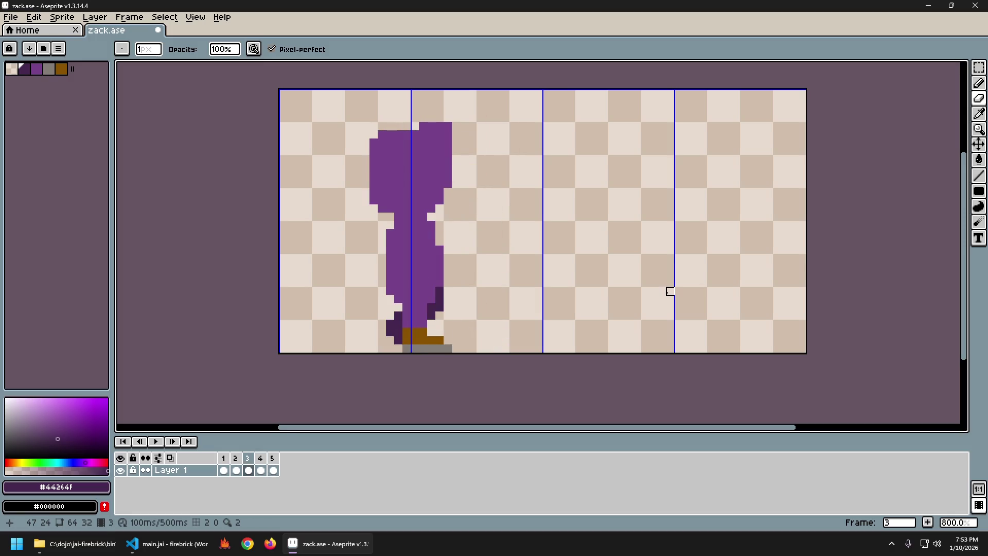
key(m)
Select the whole frame 3 character, copy it and paste it onto frame 5.
drag(353, 115, 495, 330)
key(Right)
key(Right)
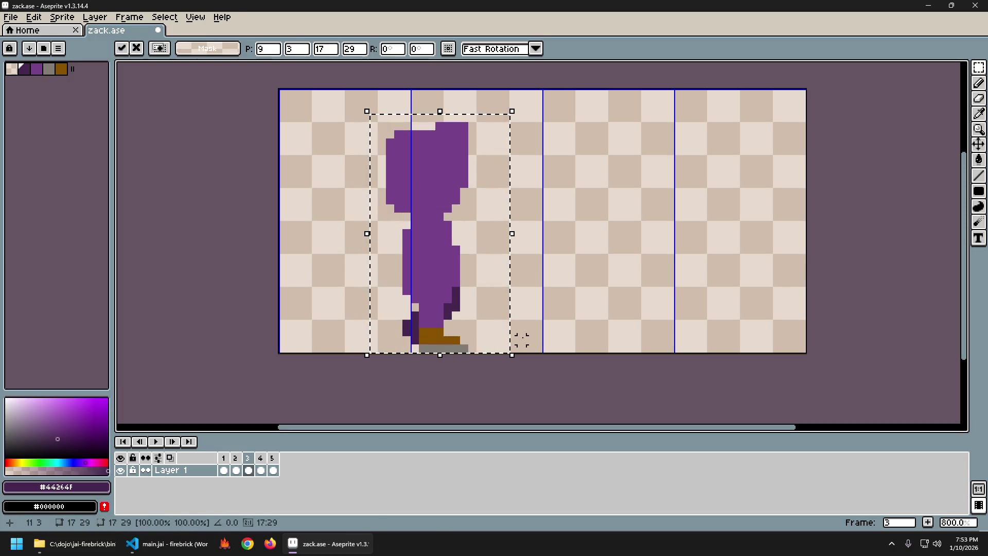
key(Left)
key(Left)
key(Return)
key(Right)
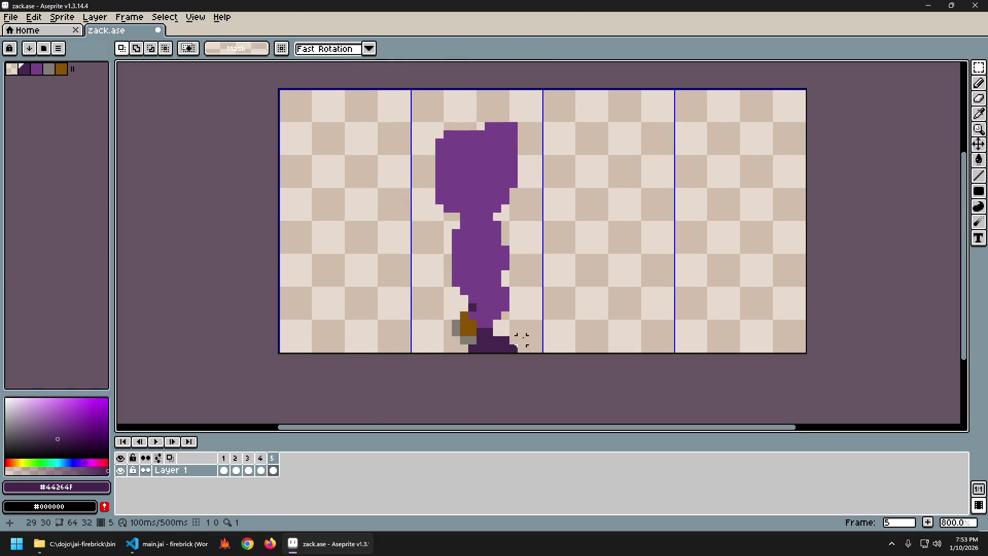
key(Right)
Align the pasted figure over frame 5's pose, discard it, then paste it onto a new layer.
drag(428, 283, 491, 282)
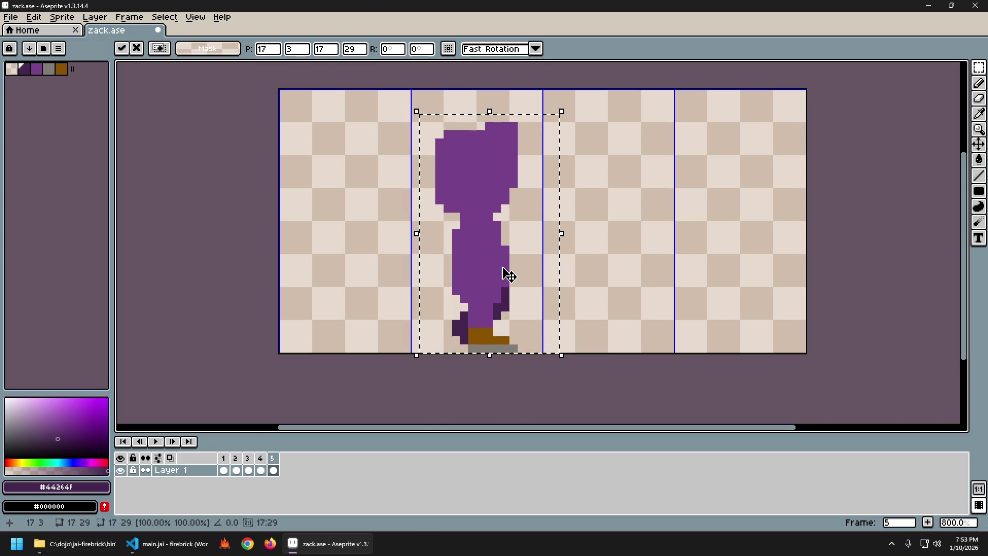
key(Right)
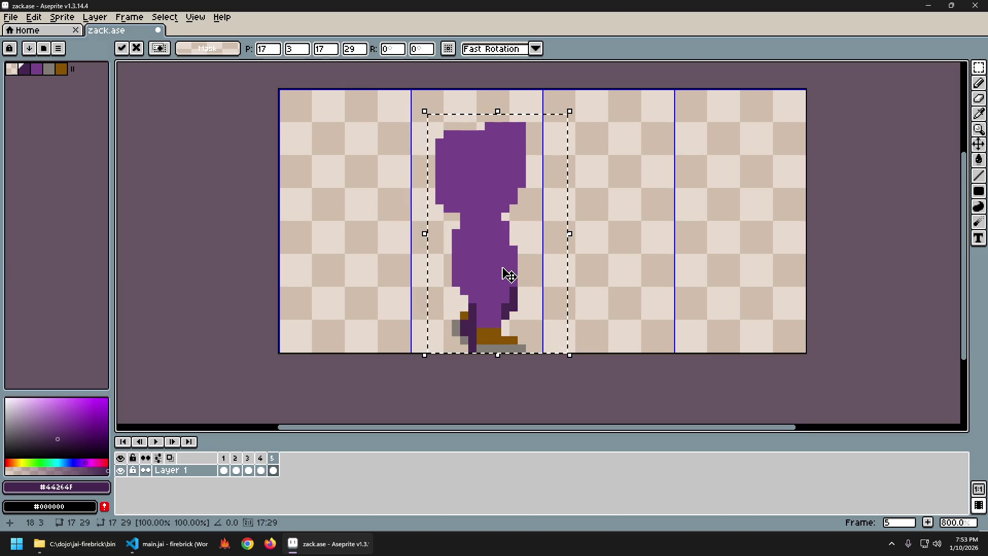
key(Left)
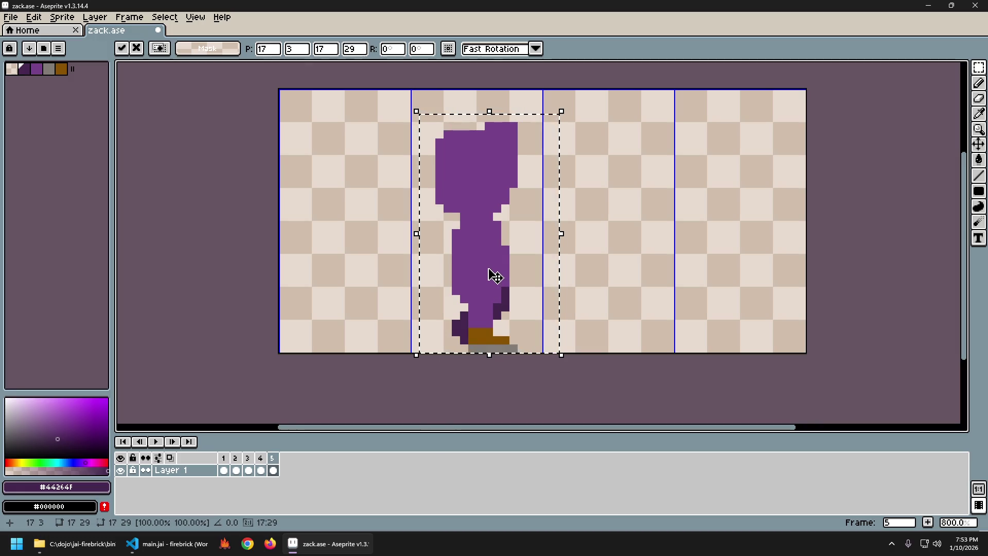
key(Return)
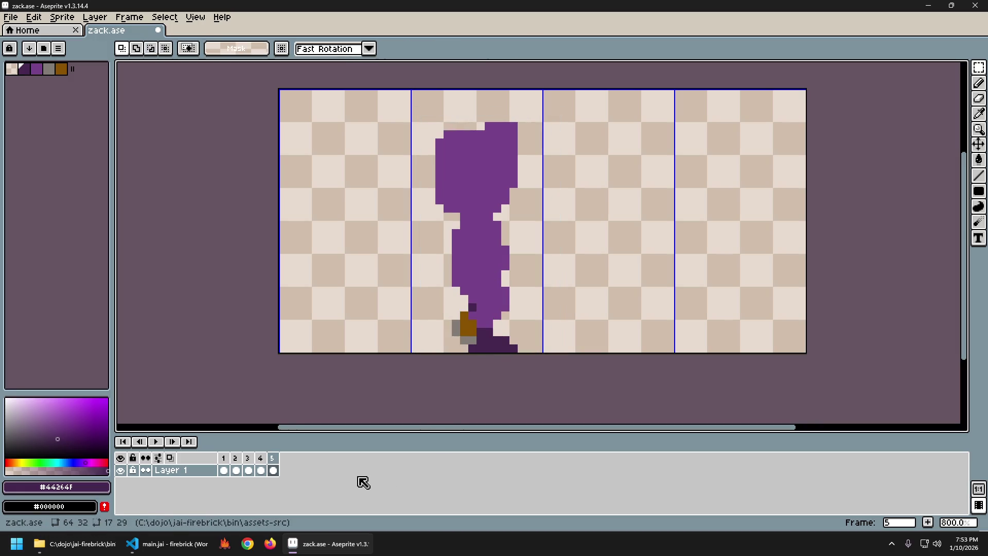
key(shift+n)
key(ctrl+v)
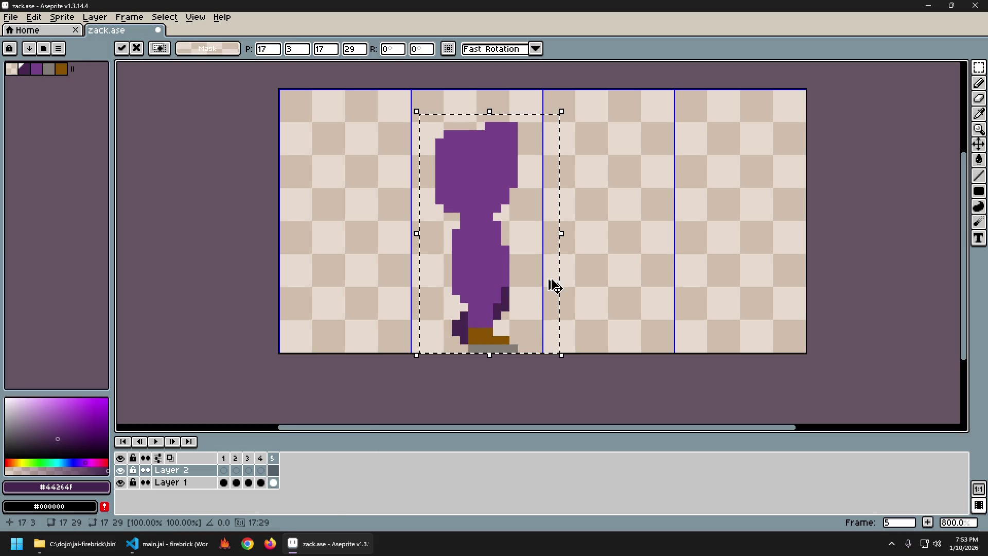
Commit the reference figure on Layer 2, hide that layer and return to editing Layer 1.
key(Return)
click(120, 469)
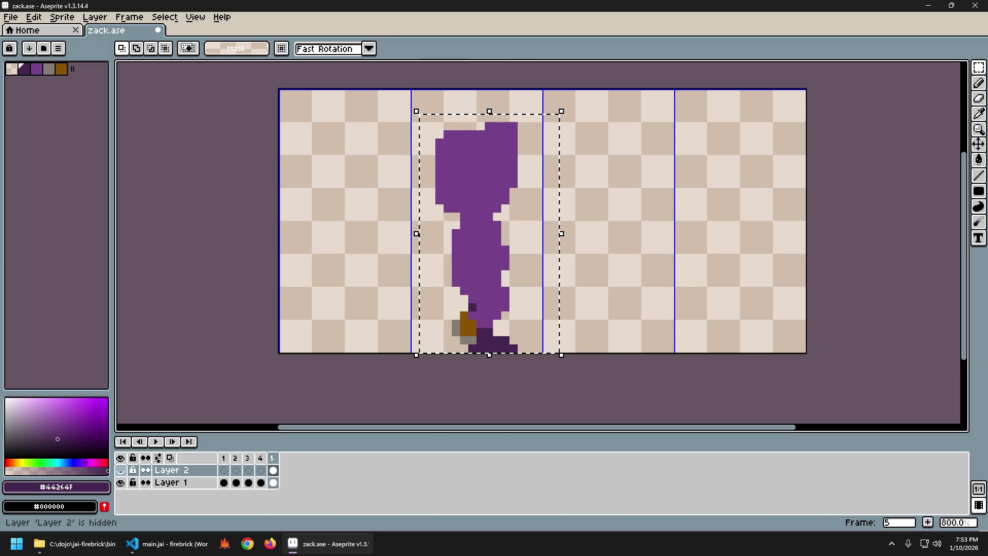
click(121, 471)
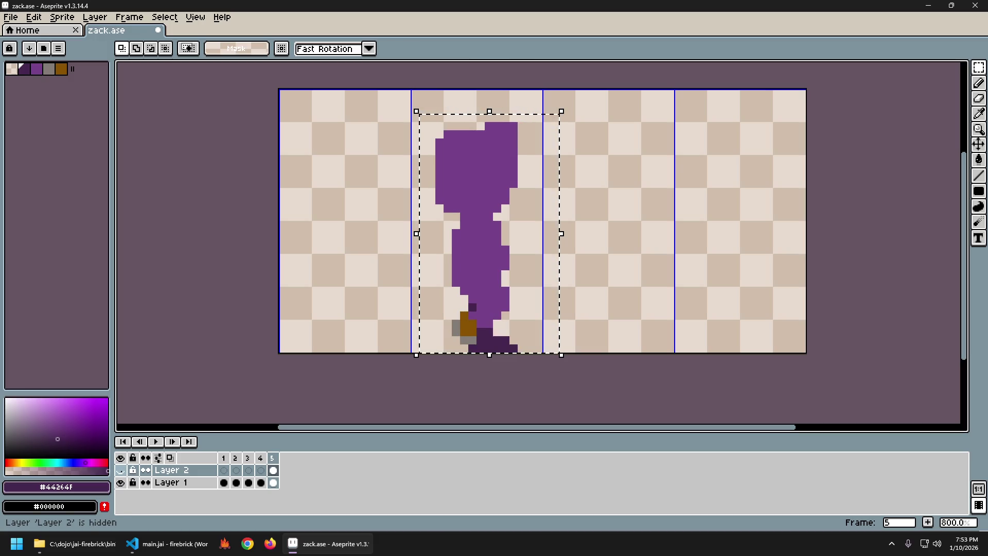
click(120, 470)
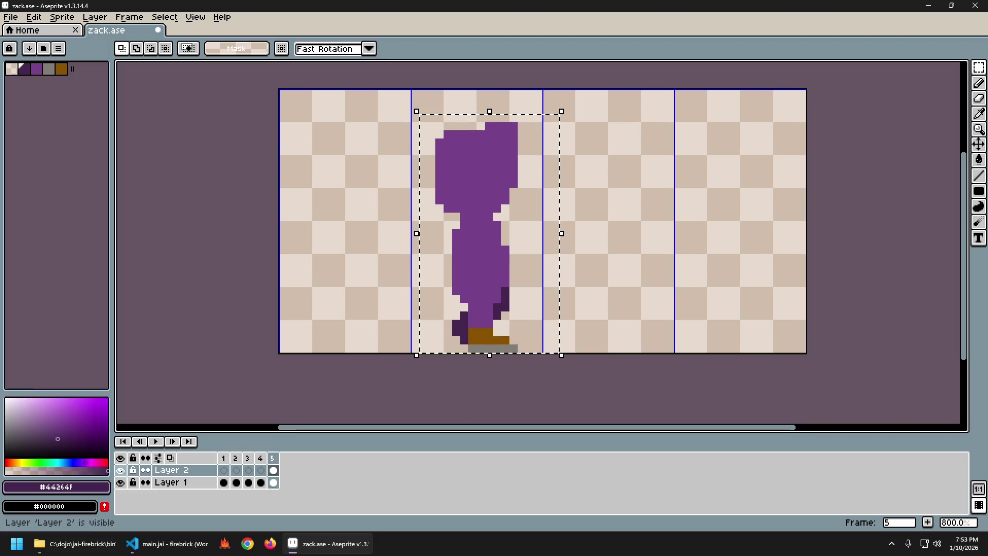
click(120, 469)
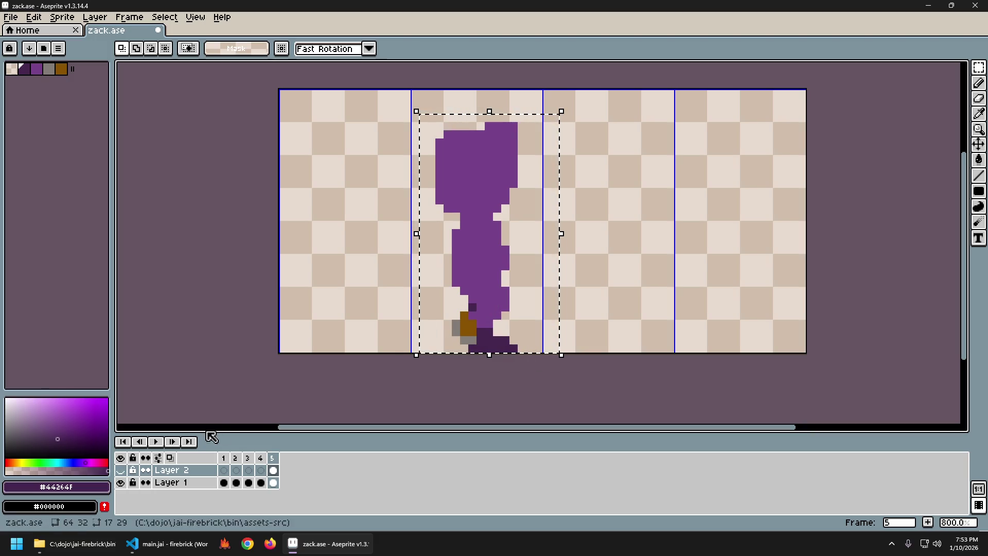
click(529, 290)
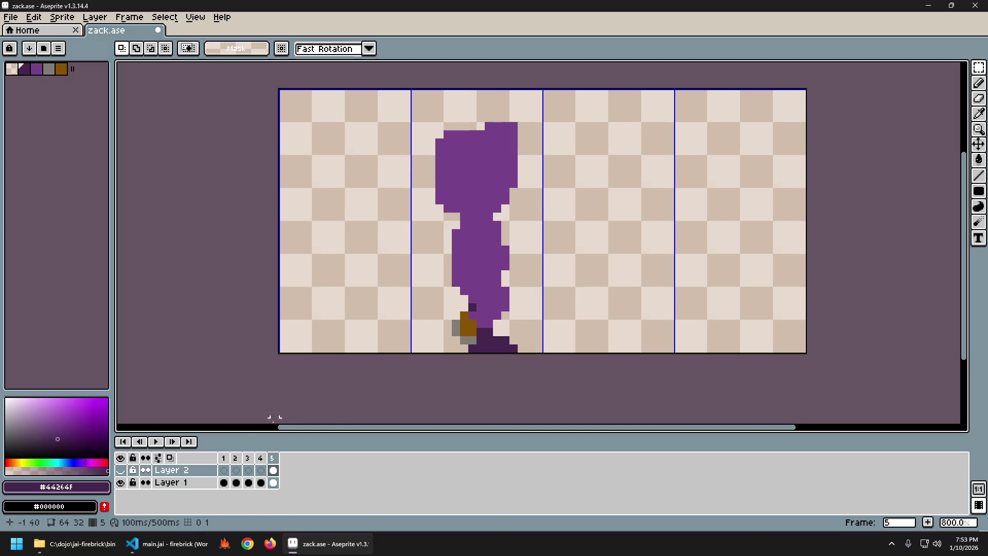
click(196, 483)
key(b)
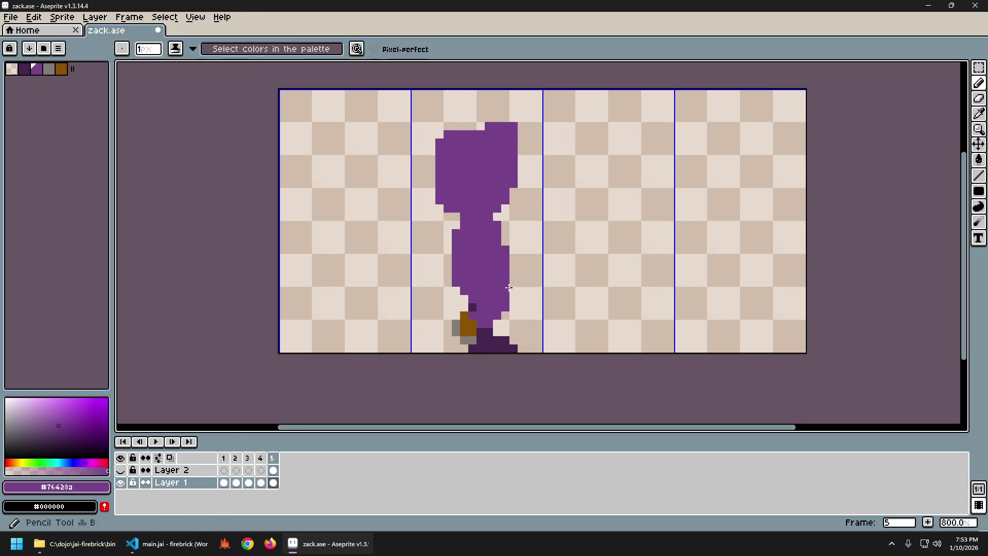
click(121, 471)
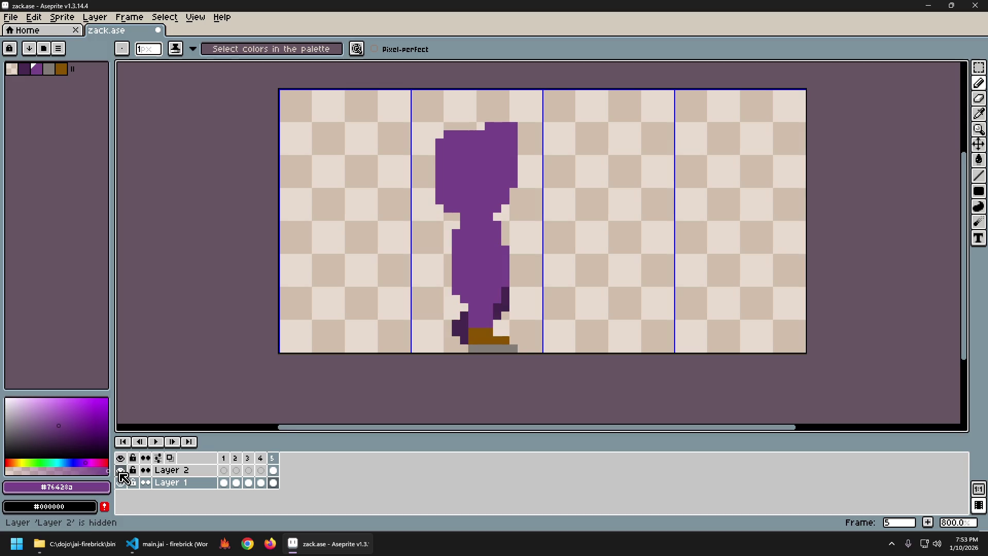
click(121, 476)
click(121, 476)
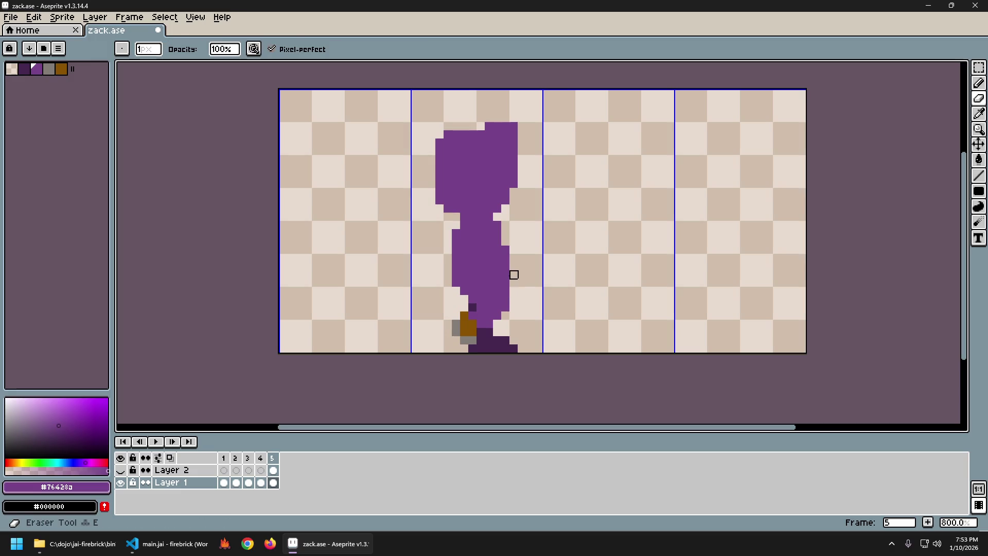
key(ctrl+z)
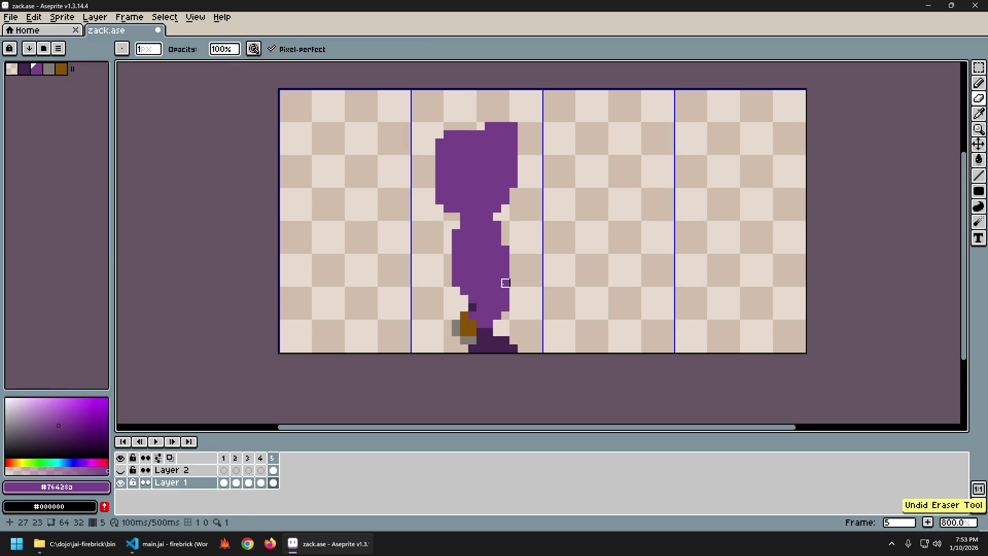
key(ctrl+z)
key(ctrl+z)
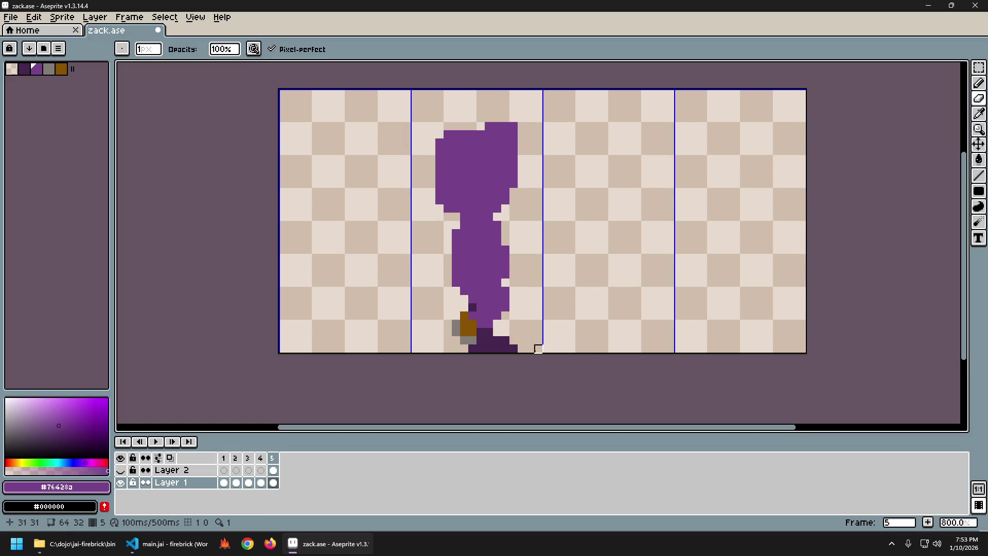
key(ctrl+z)
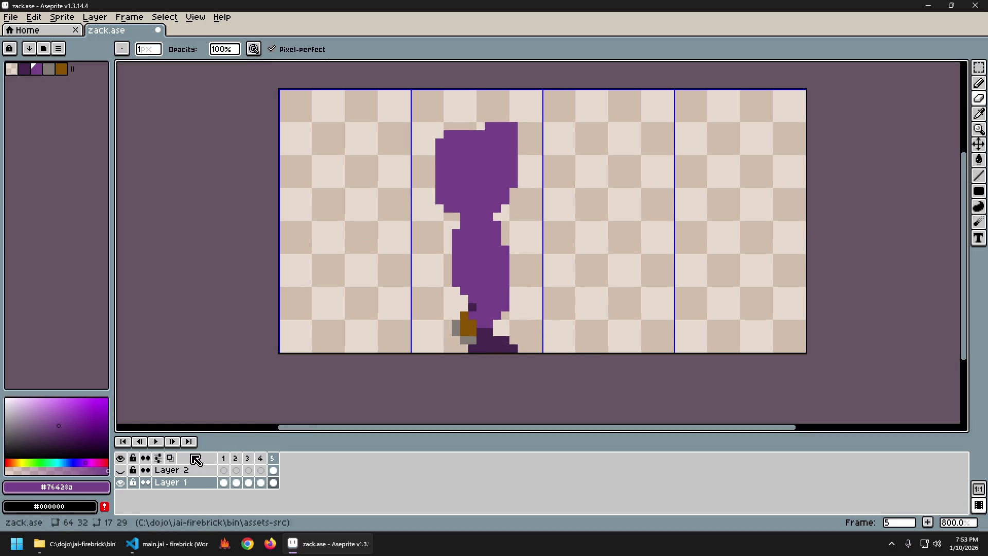
click(122, 469)
click(121, 471)
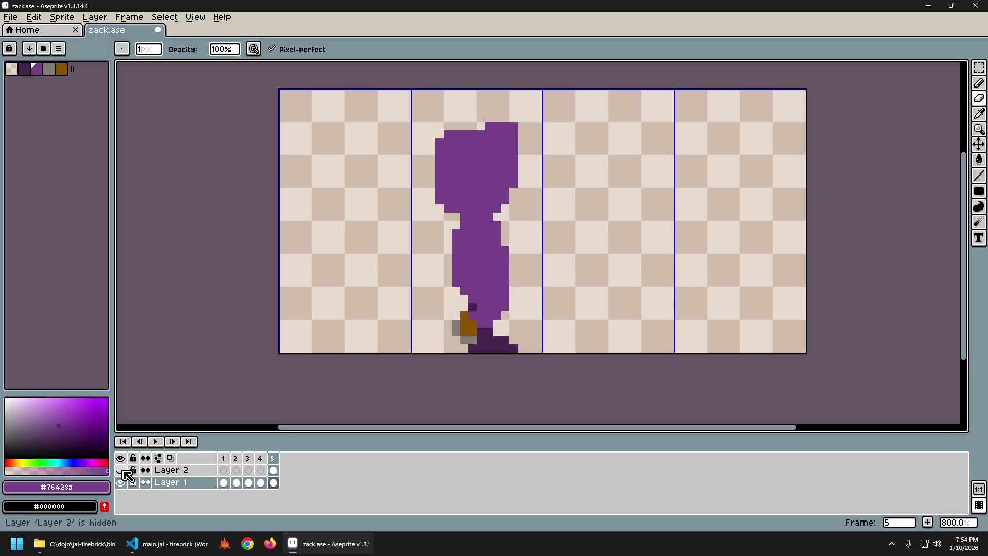
click(122, 470)
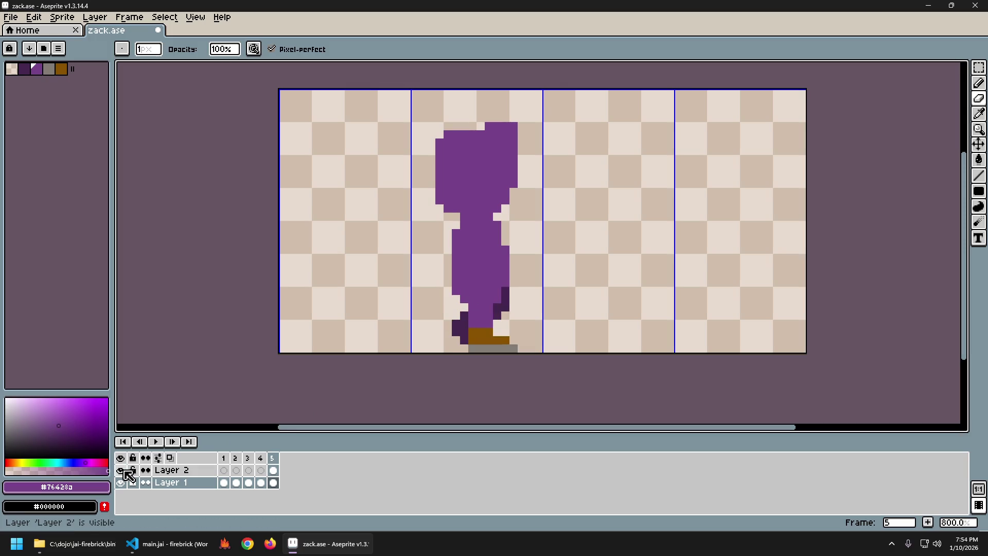
click(121, 470)
click(121, 470)
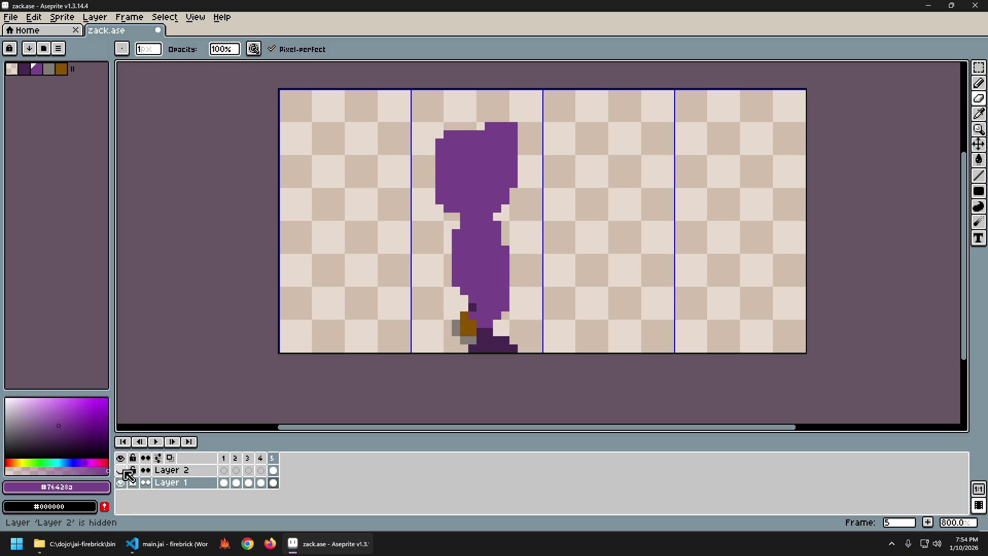
click(124, 470)
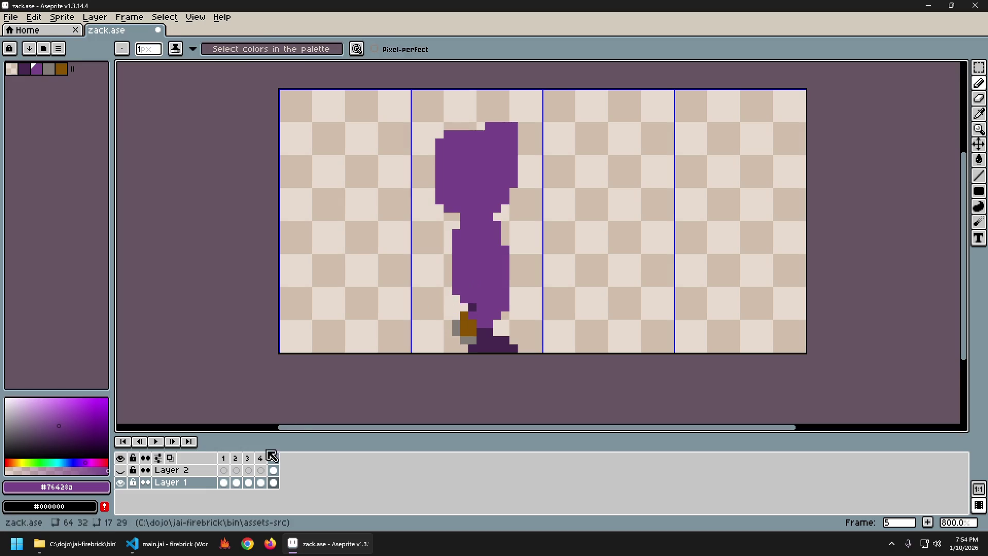
click(124, 471)
click(124, 472)
click(125, 471)
click(124, 472)
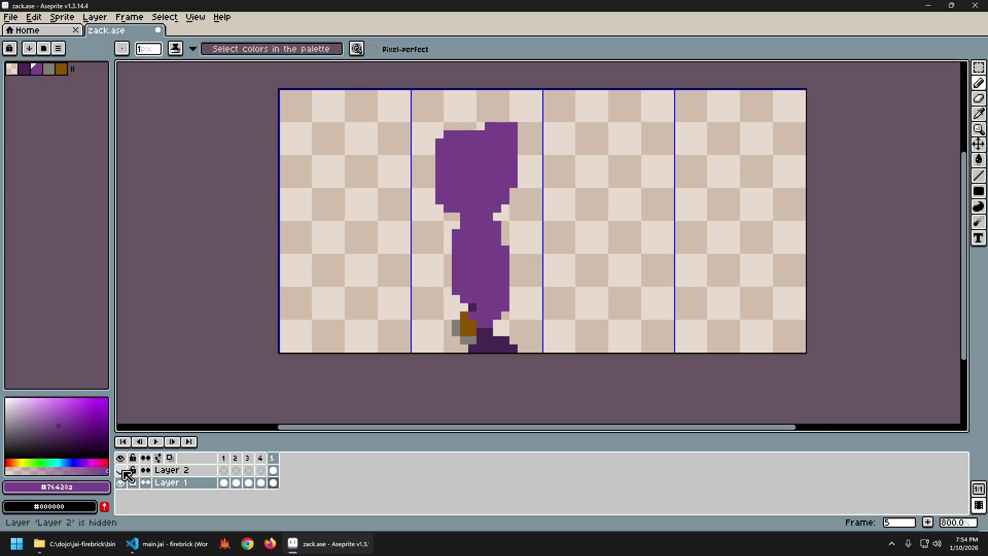
click(125, 470)
click(126, 473)
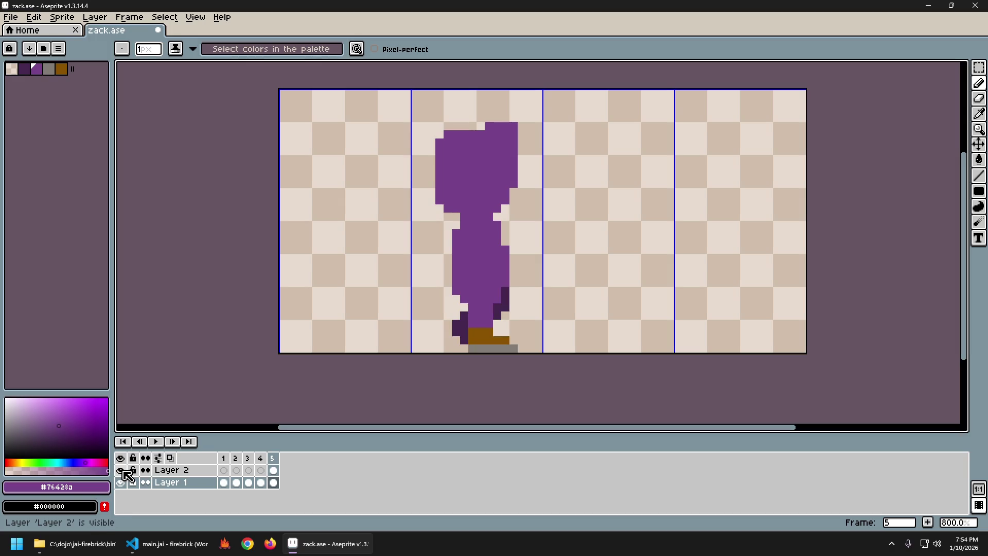
click(127, 474)
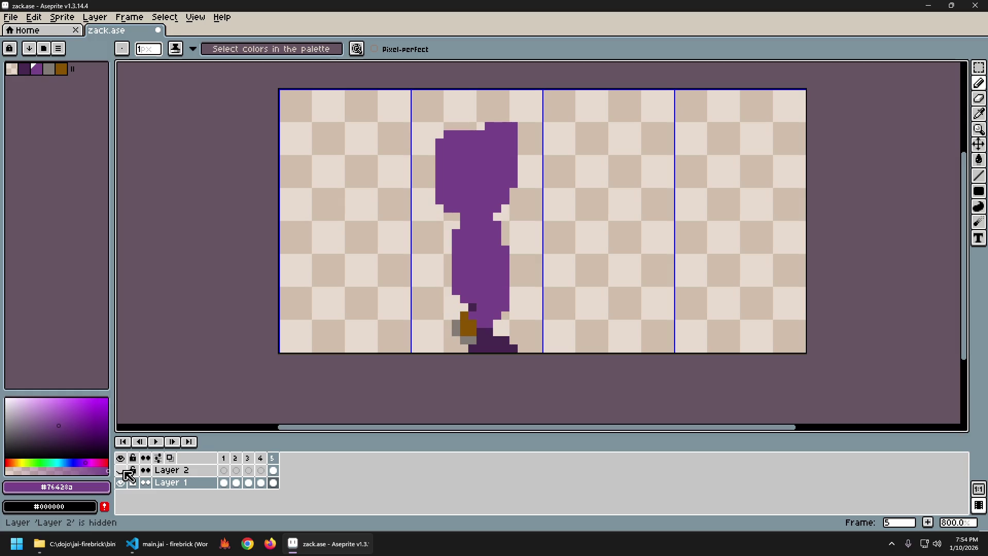
key(Left)
Flip back and forth through frames 3–5 to compare the leg poses, ending on frame 5.
key(Right)
key(Left)
key(Right)
key(Left)
key(Right)
key(Left)
key(Left)
key(Left)
key(Right)
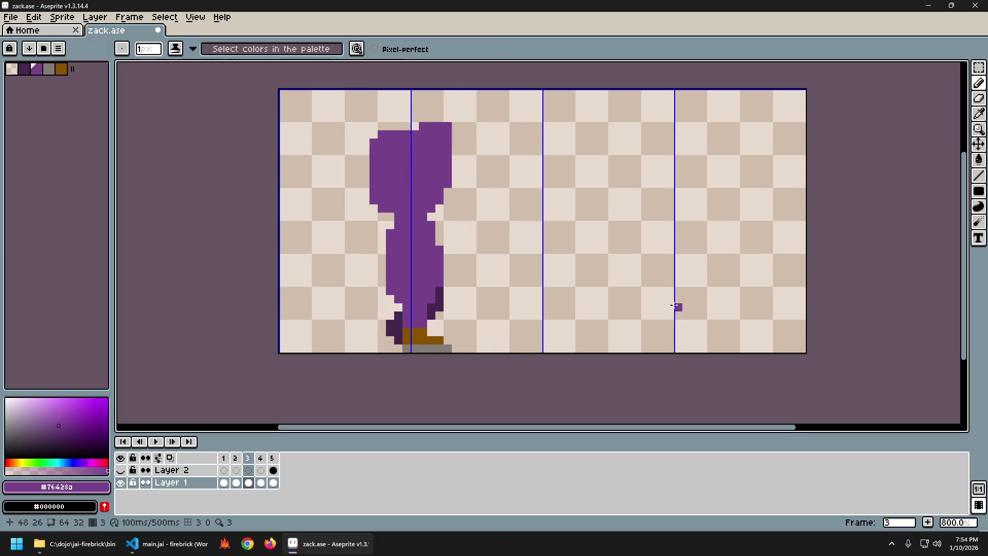
key(Left)
key(Right)
key(Left)
key(Right)
key(Right)
key(Right)
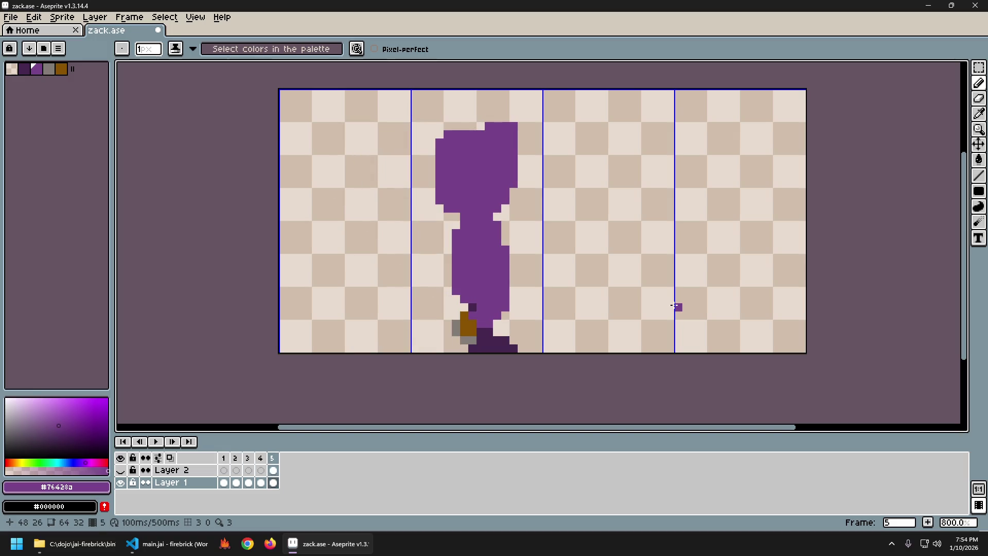
Eyedrop the brown shoe colour and extend frame 5's shoe one pixel further right.
alt+click(469, 325)
key(Left)
key(Right)
key(Left)
key(Right)
alt+click(470, 318)
click(479, 324)
Flip between frames 4 and 5 to check the shoe edit, then eyedrop the gray sole colour.
key(Left)
key(Right)
key(Left)
key(Right)
key(Left)
key(Right)
key(Left)
key(Right)
key(Left)
key(Right)
alt+click(471, 348)
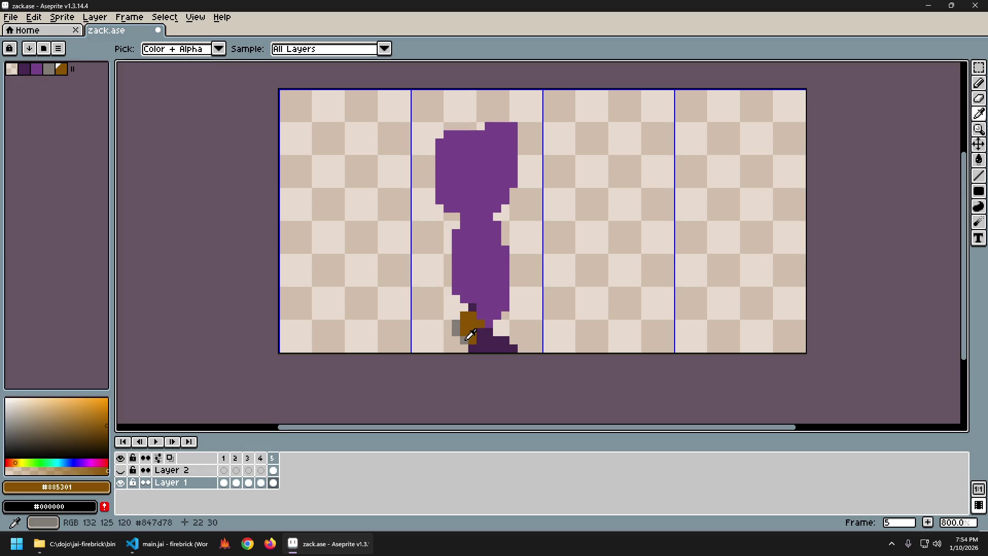
Flip repeatedly between frames 4 and 5 and their neighbours to preview the walk motion.
key(Left)
key(Right)
key(Left)
key(Right)
key(Left)
key(Right)
key(Left)
key(Right)
key(Left)
key(Left)
key(Left)
key(Right)
key(Right)
key(Left)
key(Right)
key(Right)
key(Left)
key(Right)
key(Left)
Step through frames 2 to 5 and back to preview the whole cycle.
key(Right)
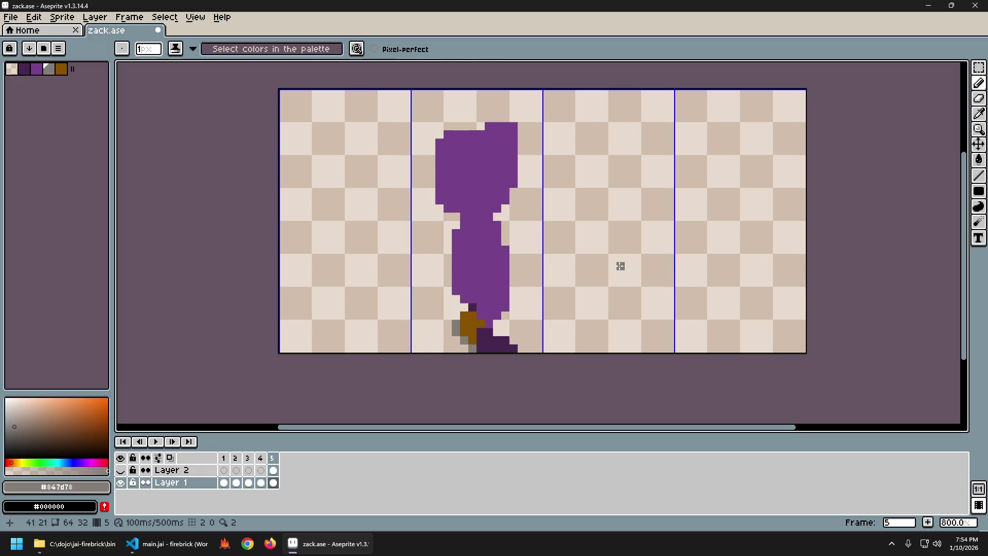
key(Left)
key(Right)
key(Left)
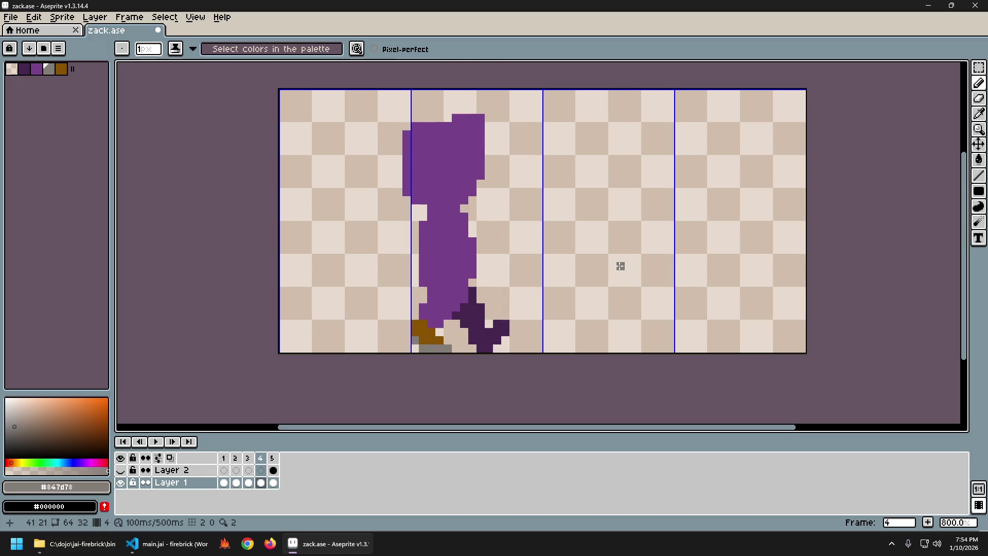
key(Right)
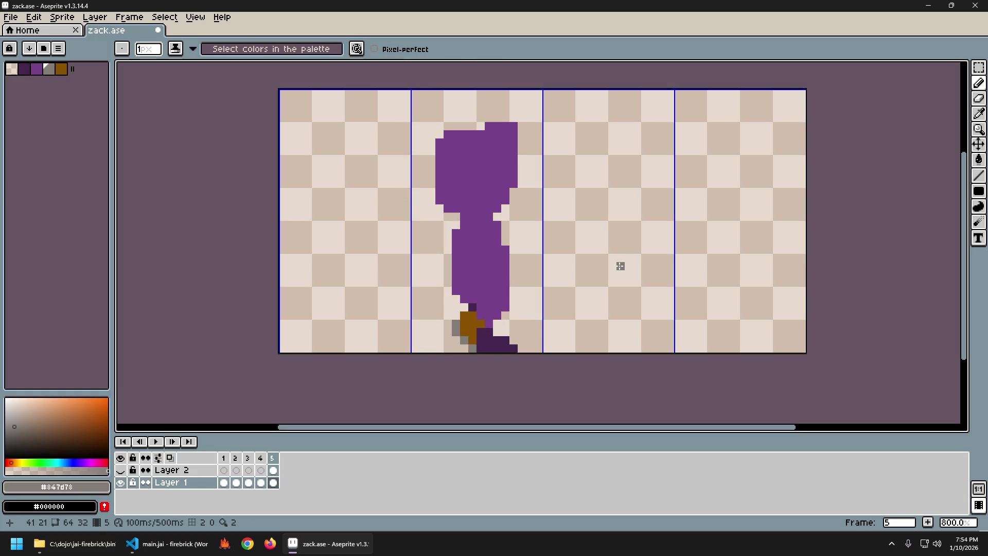
key(Left)
key(Left)
key(Left)
key(Right)
key(Left)
key(Left)
key(Left)
key(Right)
key(Left)
key(Right)
key(Right)
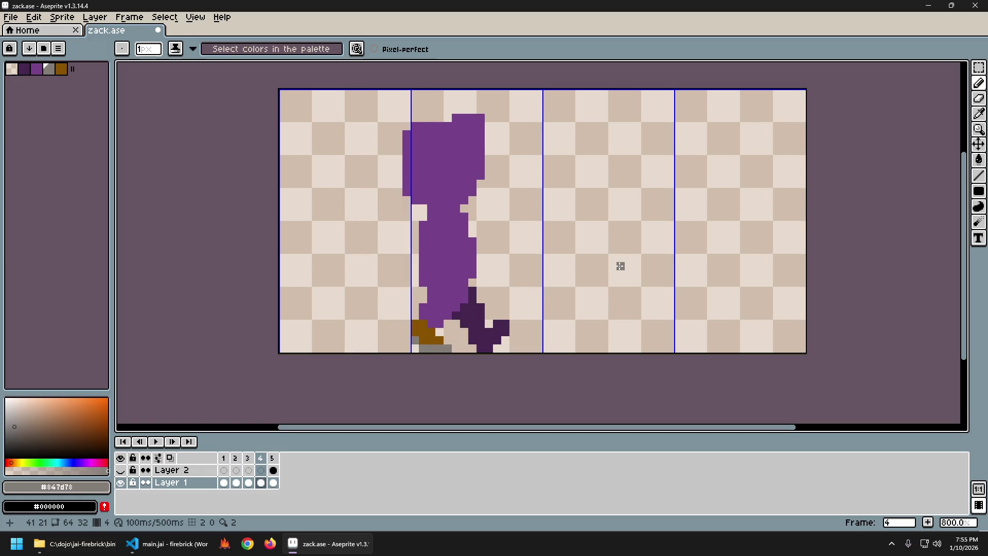
key(Right)
key(Left)
key(Left)
key(Right)
key(Right)
key(Left)
key(Left)
key(Right)
key(Right)
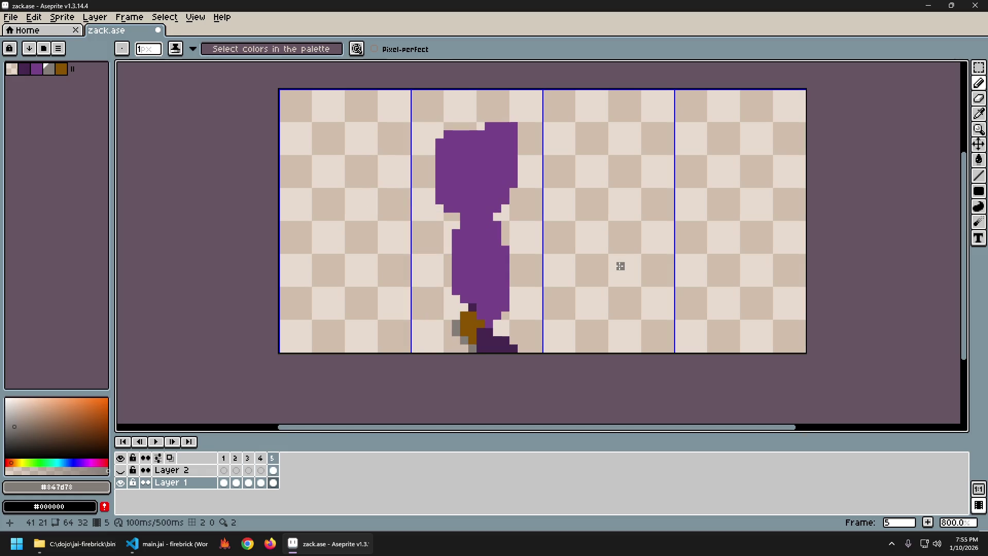
Compare frames 4 and 5 once more, then step back to frame 2.
key(Left)
key(Right)
key(Left)
key(Right)
key(Left)
key(Right)
key(Left)
key(Right)
key(Left)
key(Right)
key(Left)
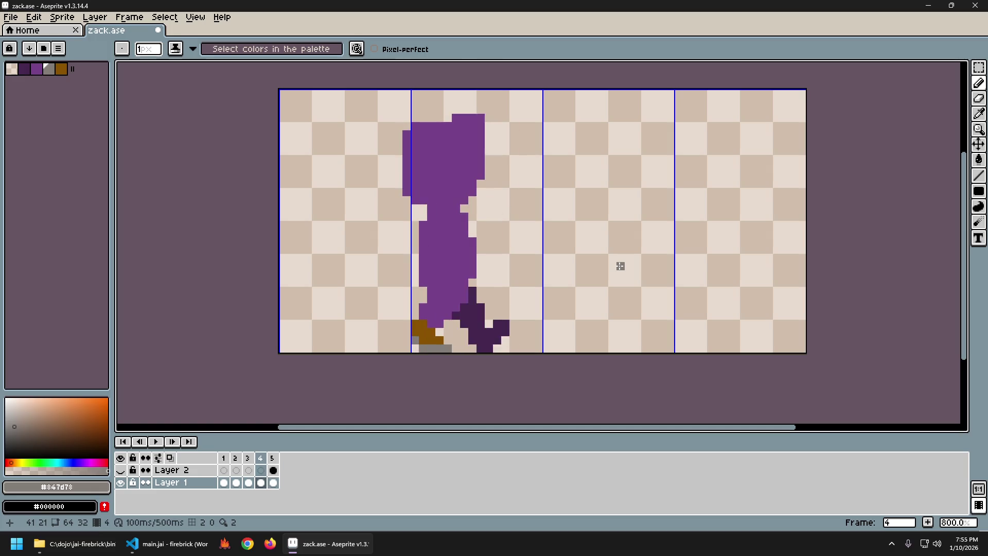
key(Left)
key(Left)
Preview the walk, select all of frame 2's art and insert a new frame after it with Alt+N.
key(Right)
key(Right)
key(Right)
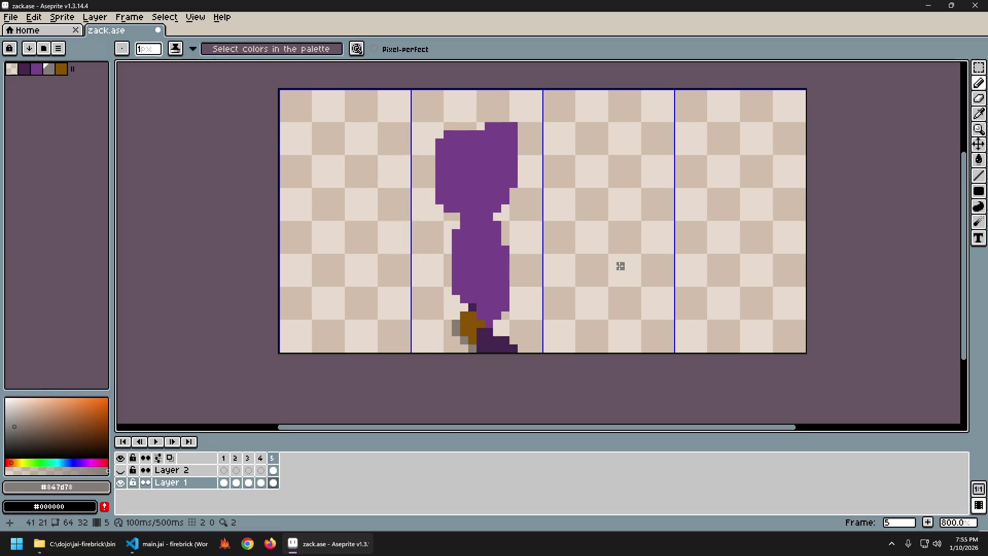
key(Left)
key(Left)
key(Left)
key(Right)
key(Right)
key(Right)
key(Right)
key(Left)
key(Left)
key(Right)
key(Left)
key(Left)
key(Left)
key(Left)
key(Right)
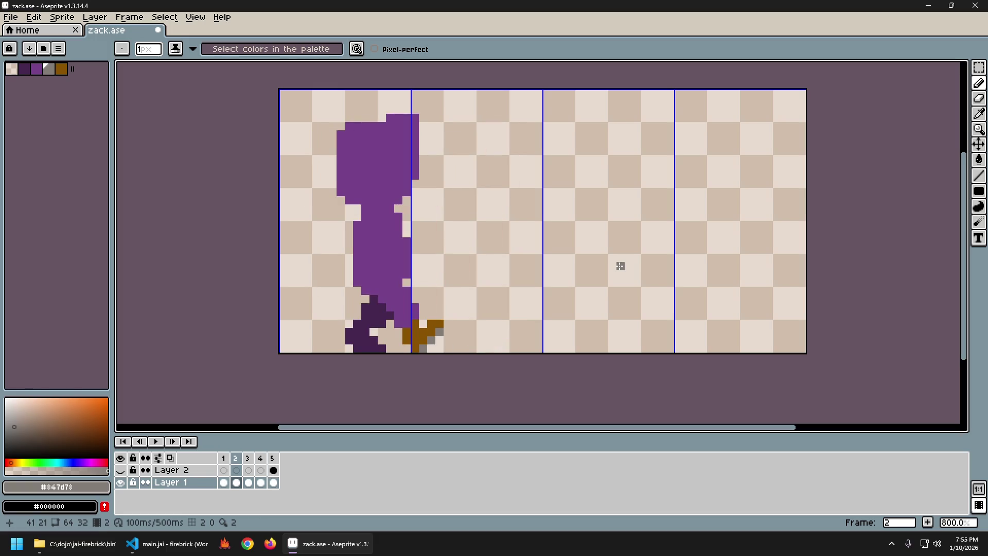
key(ctrl+a)
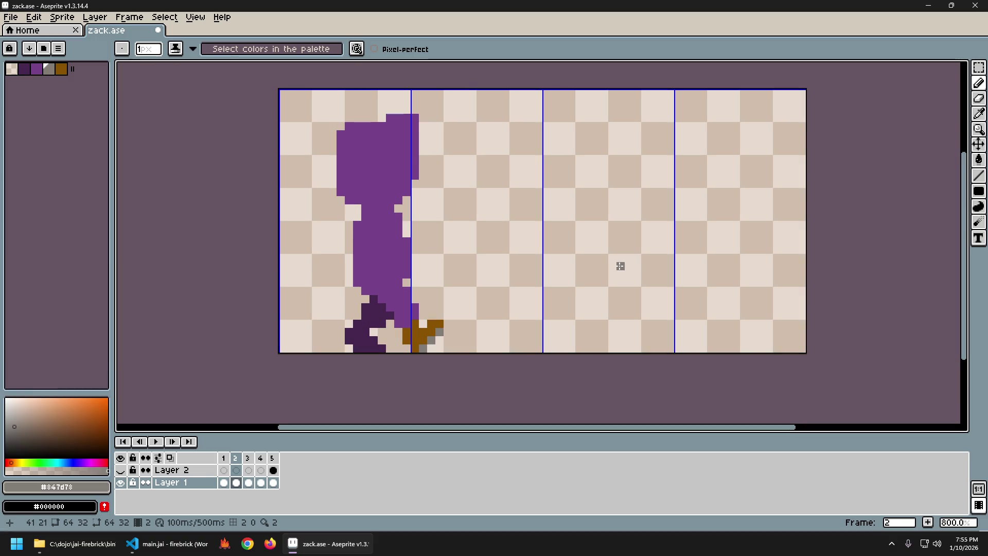
key(alt+n)
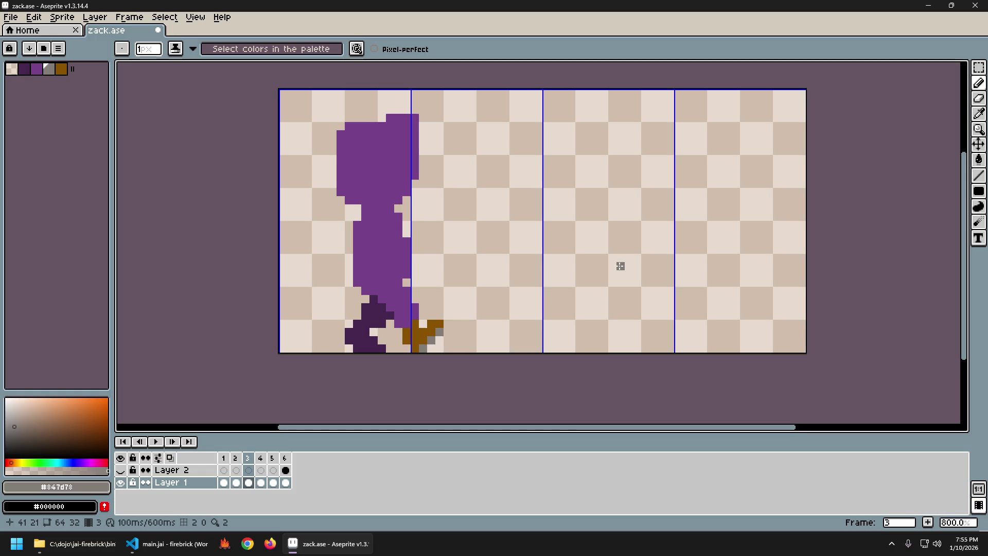
Add another new frame with Alt+N, then undo the extra one.
key(alt+n)
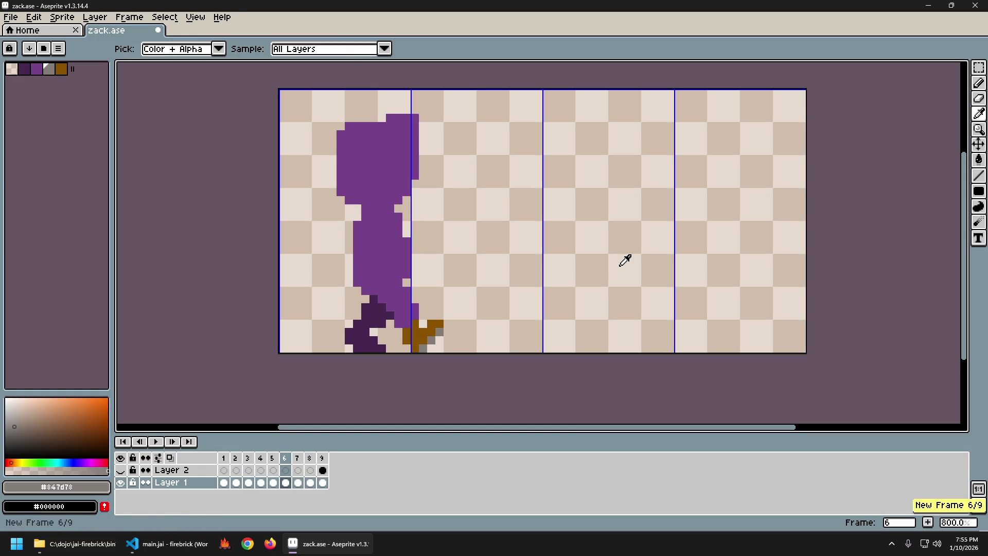
key(Right)
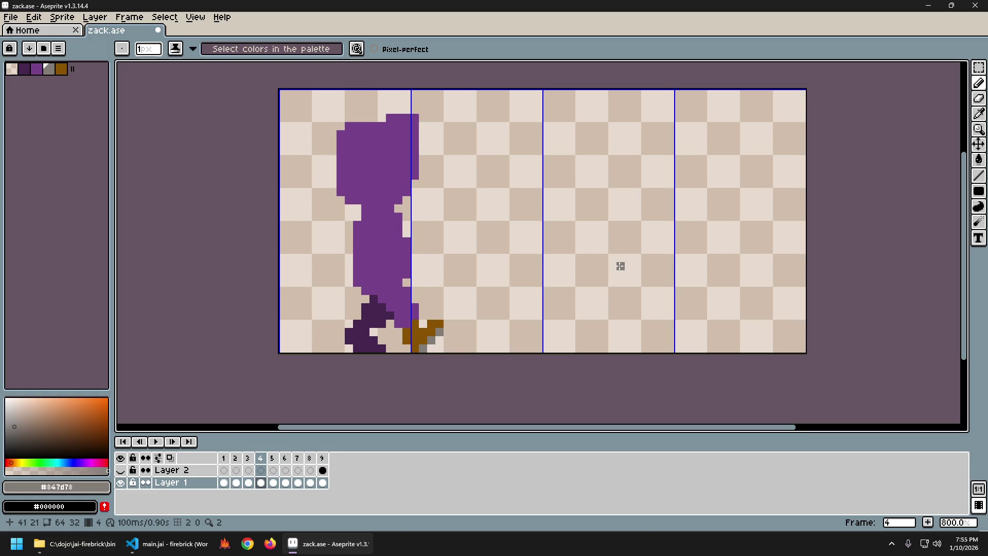
key(ctrl+z)
key(ctrl+z)
key(ctrl+z)
key(ctrl+z)
key(ctrl+z)
Check frame 2 and the empty frame 6, select frame 2's whole canvas, paste the pose into frame 6 and nudge it left.
click(242, 458)
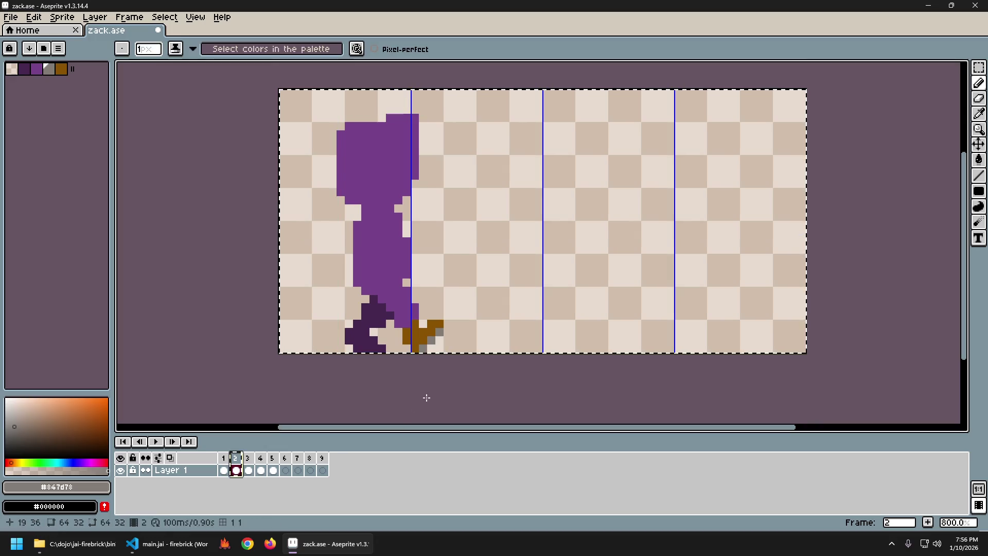
click(286, 459)
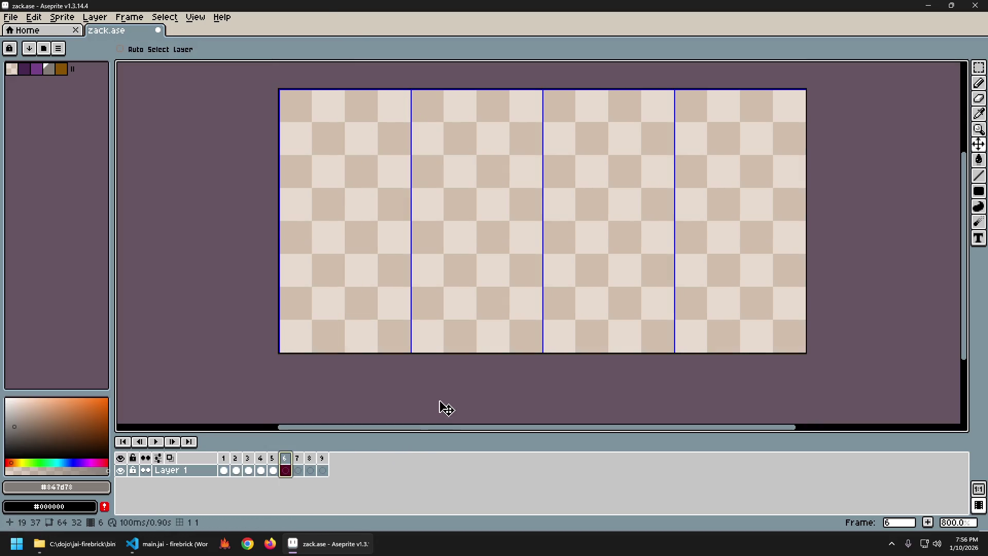
click(236, 470)
key(ctrl+a)
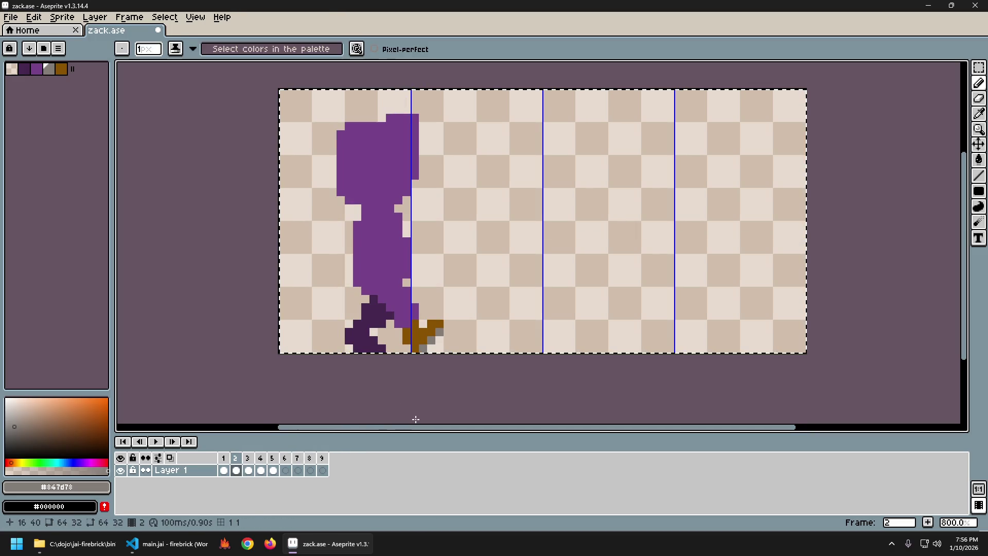
key(Right)
key(Right)
key(Right)
key(Right)
key(ctrl+v)
key(Left)
key(Left)
key(Left)
key(Right)
key(Right)
key(Right)
Copy frame 3's character and paste it into frame 7, committing the paste.
key(Left)
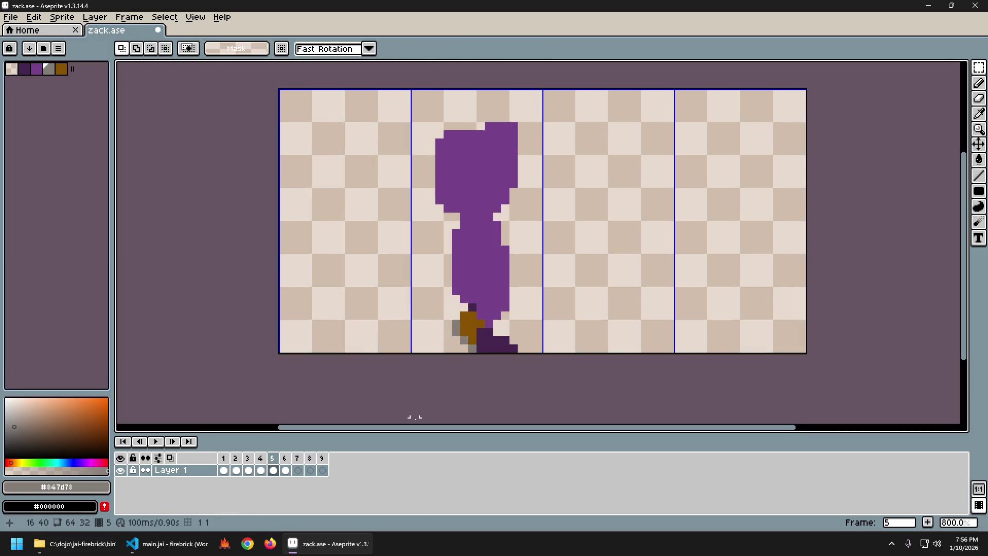
key(Left)
key(Left)
key(ctrl+c)
key(Right)
key(Right)
key(Right)
key(Right)
key(ctrl+v)
key(Return)
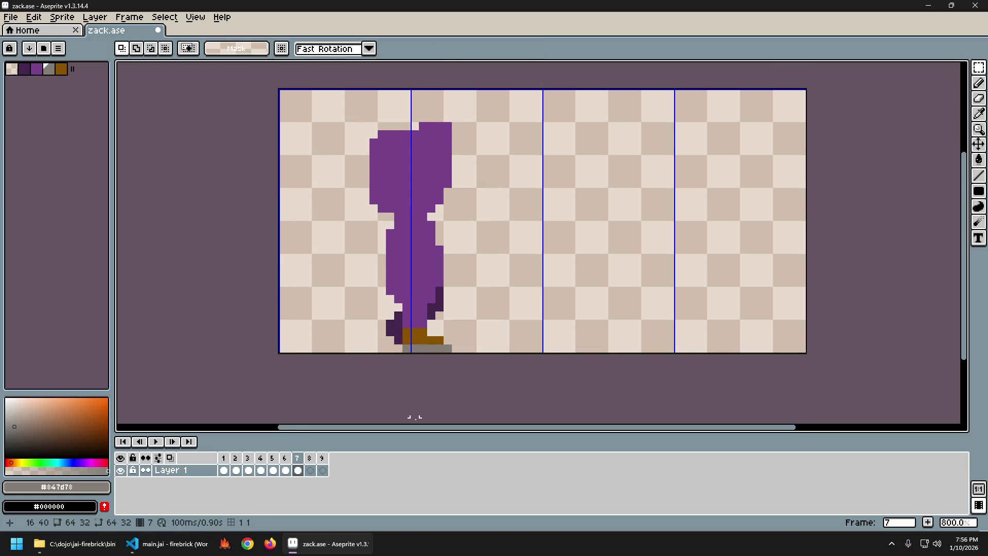
key(Left)
key(Left)
key(Left)
Step across to the empty frame 8 and back to frame 5, selecting and deselecting the canvas along the way.
key(Left)
key(Right)
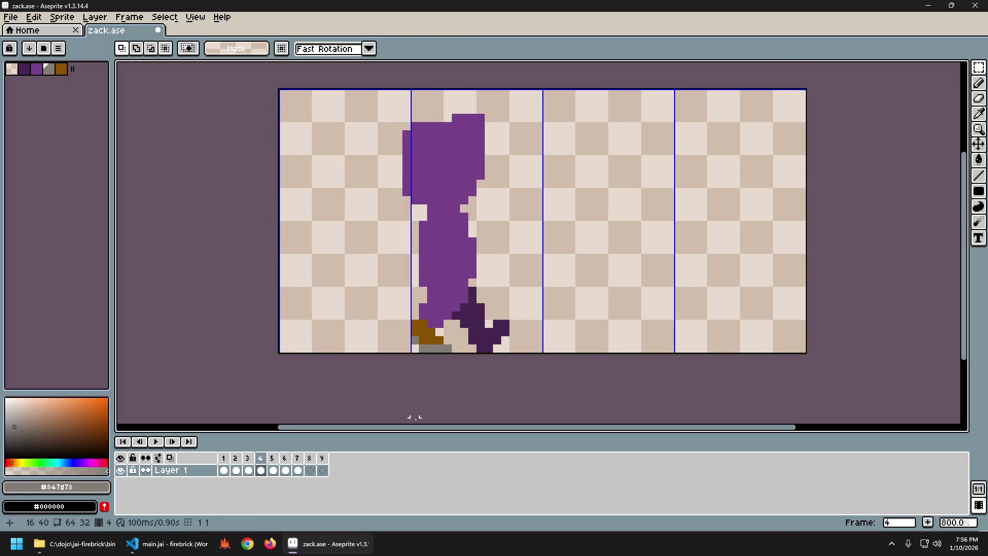
key(Right)
key(ctrl+a)
key(ctrl+d)
key(Right)
key(Right)
key(Right)
key(Left)
key(Left)
key(Left)
key(ctrl+a)
key(ctrl+d)
key(Left)
key(Right)
Copy frame 5's character, paste it into frame 8, commit it and return to frame 5.
key(ctrl+a)
key(ctrl+c)
key(ctrl+d)
key(Right)
key(Right)
key(Right)
key(ctrl+v)
key(Return)
key(Left)
key(Left)
key(Left)
key(Right)
key(Left)
key(Right)
key(Right)
key(Right)
On frame 6, shift the selected character three pixels right and deselect.
key(Right)
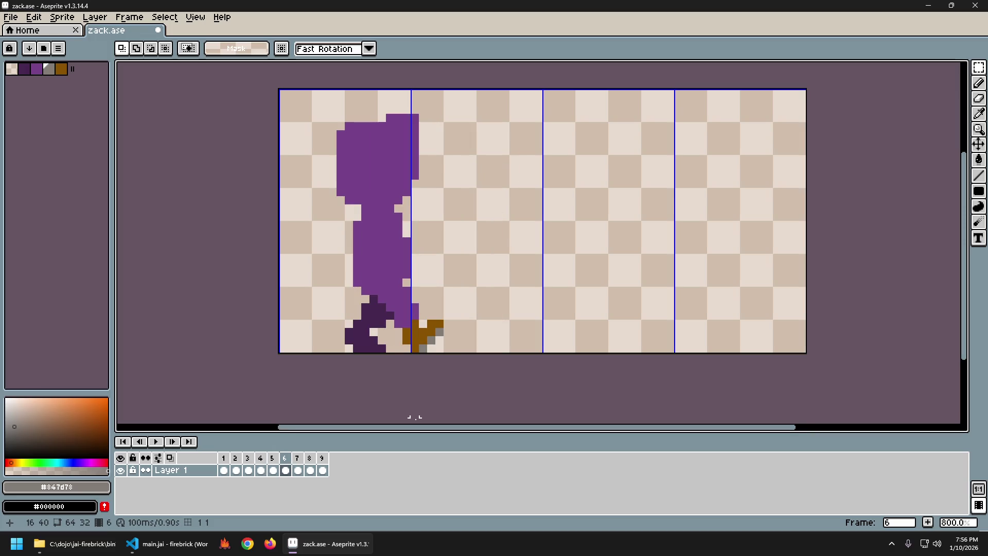
key(Right)
key(Right)
key(Right)
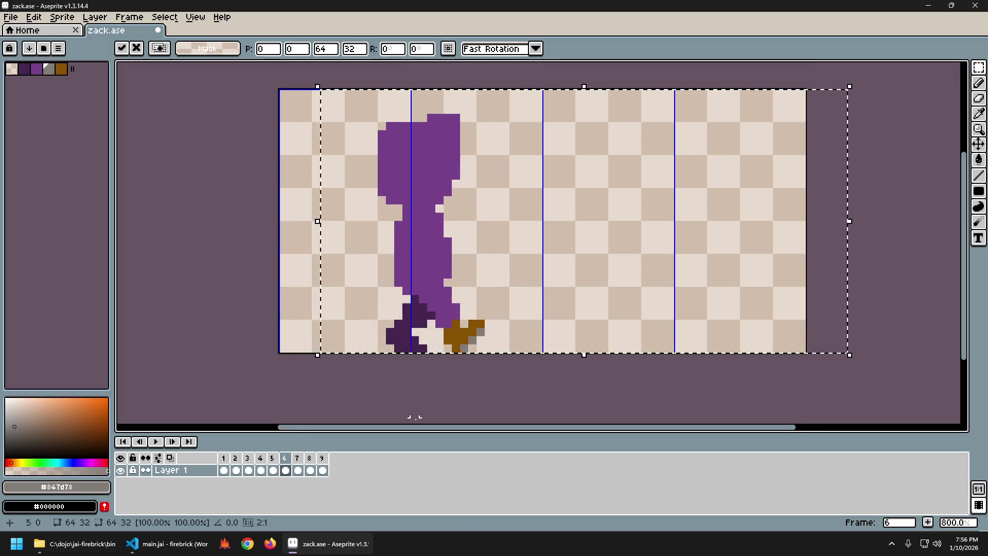
key(Right)
key(Right)
key(Right)
key(Right)
key(Right)
key(ctrl+d)
key(Left)
key(Right)
key(Left)
key(Right)
Compare with frame 5, shift frame 6's character two pixels back left, then select all of frame 6 to reposition it.
key(Left)
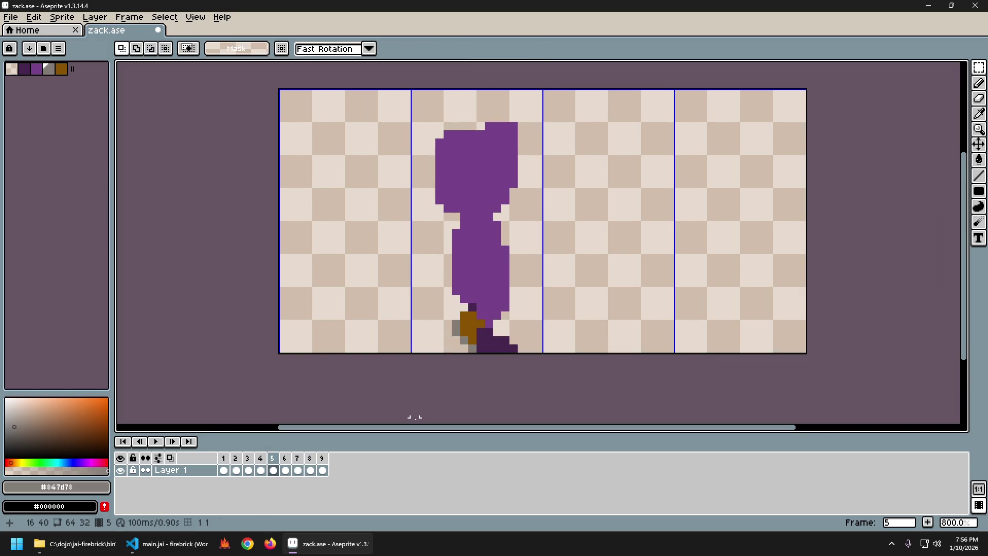
key(Right)
key(Left)
key(Left)
key(Left)
key(Left)
key(Left)
key(Left)
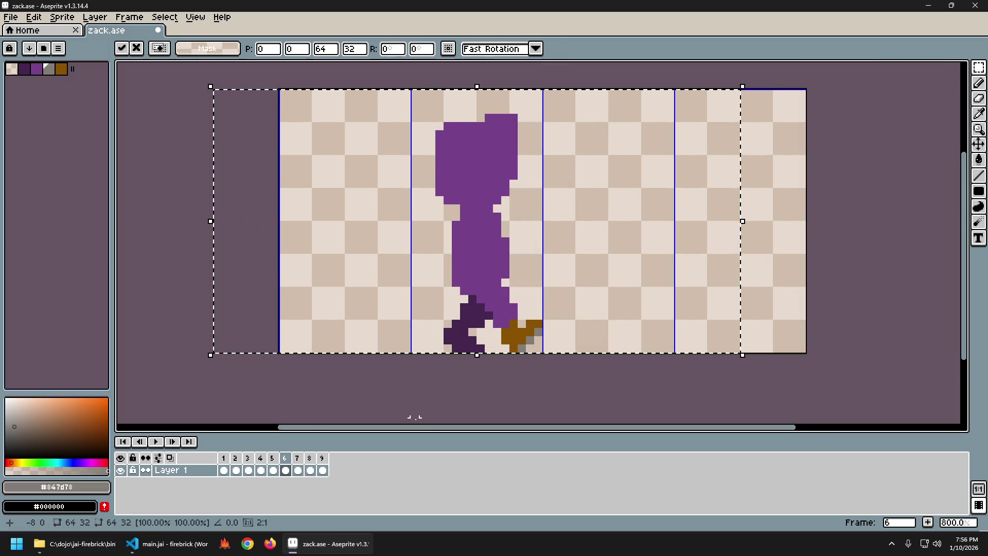
key(ctrl+d)
key(Right)
key(Left)
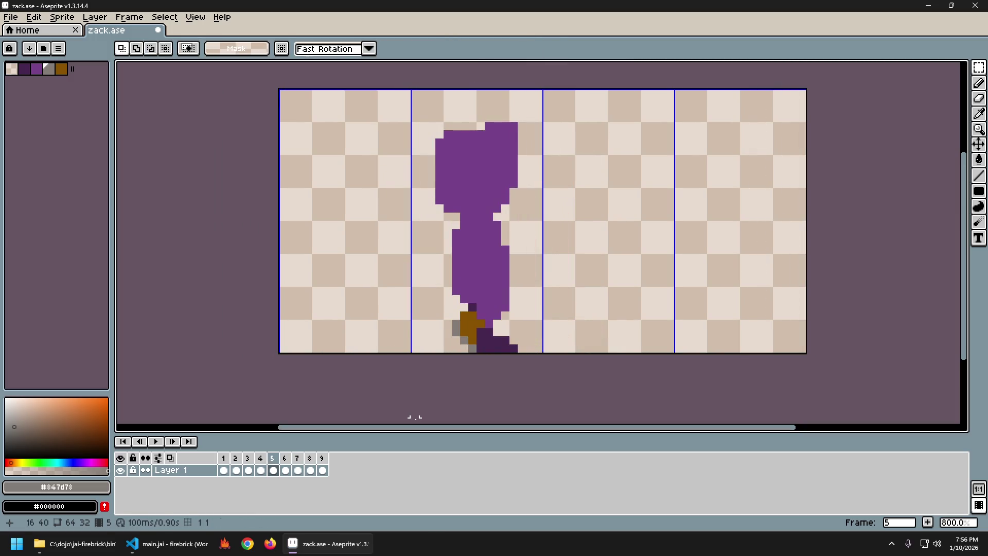
key(Left)
key(Right)
key(Left)
key(Right)
key(ctrl+a)
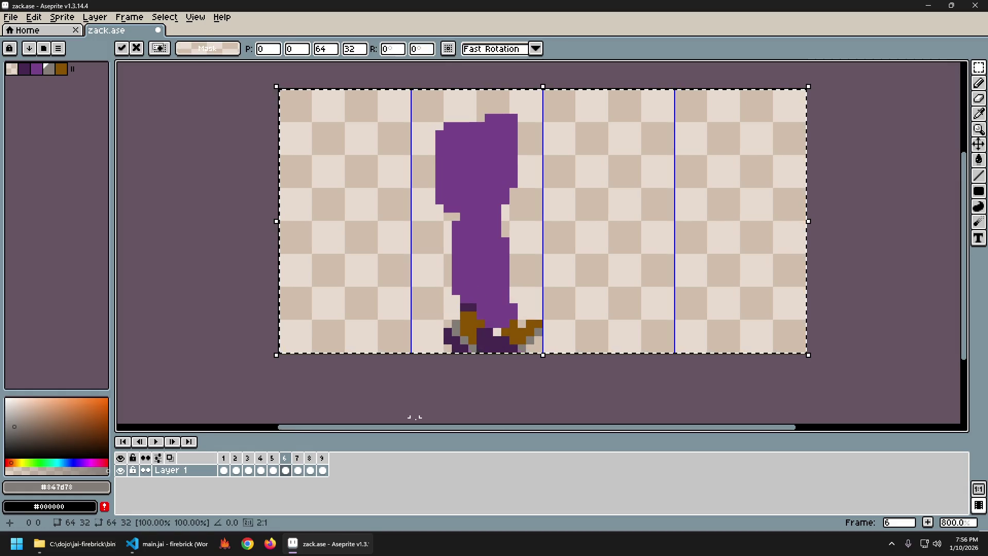
Nudge the frame 6 figure a couple of pixels right and compare it against frame 5.
key(Right)
key(Right)
key(ctrl+d)
key(Left)
key(Right)
key(Left)
key(Right)
key(Left)
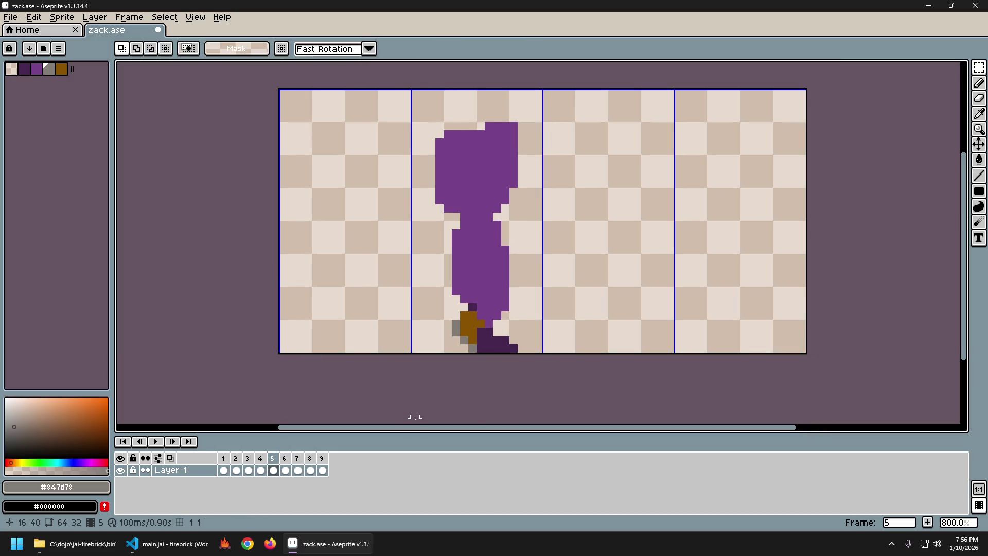
key(Right)
key(Left)
key(Right)
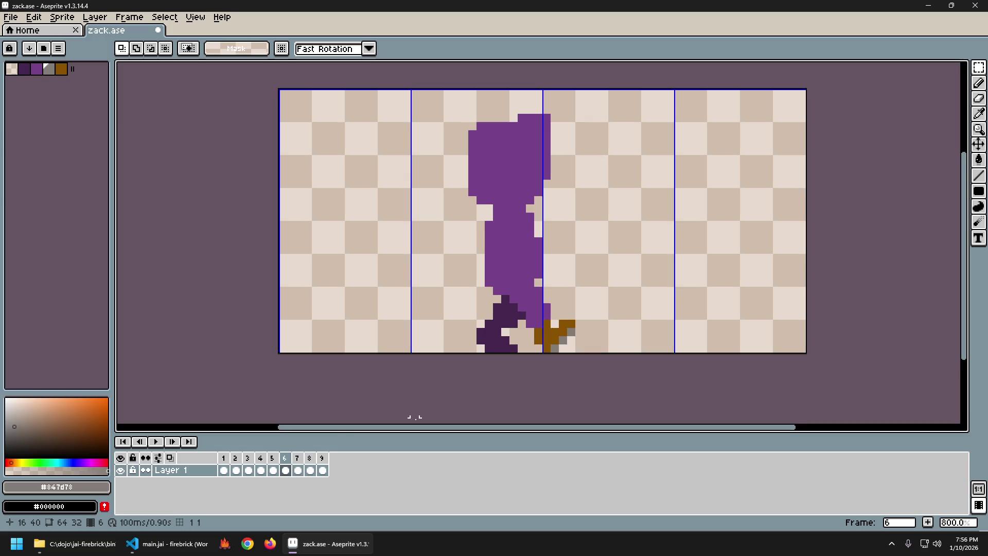
Shift the figures in frames 7, 8 and 9 further right with select-all and arrow nudges.
key(Right)
key(ctrl+a)
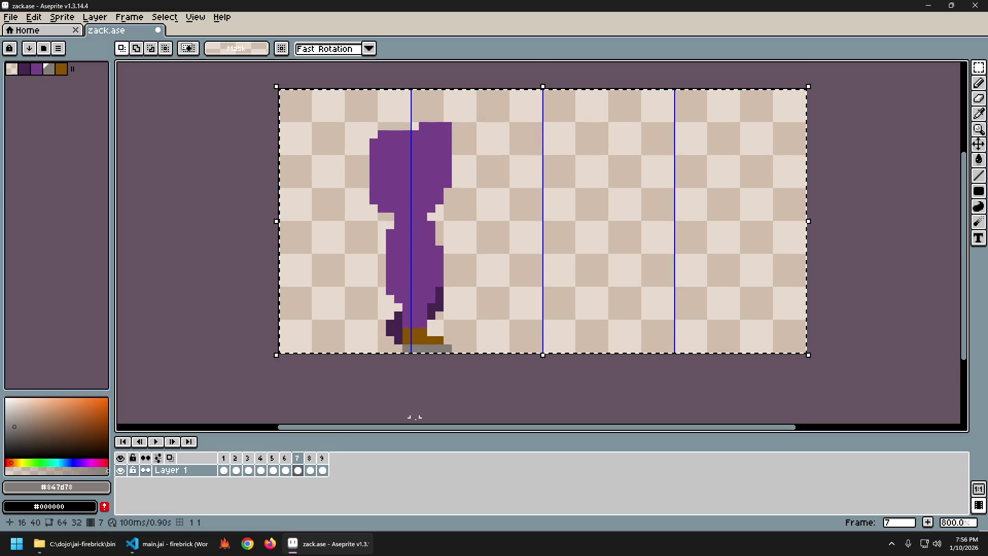
key(Right)
key(Right)
key(Right)
key(Right)
key(Right)
key(Right)
key(Right)
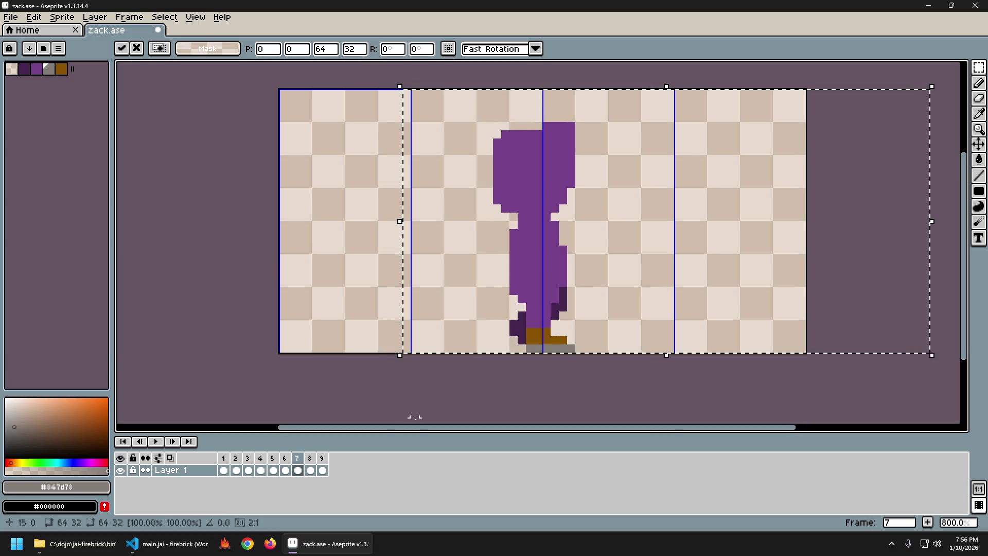
key(Right)
key(Right)
key(ctrl+d)
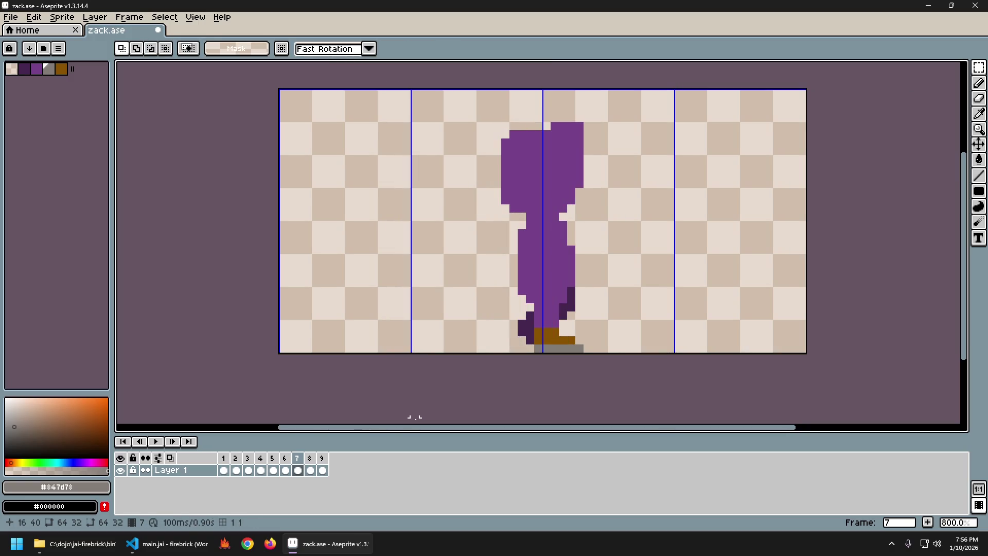
key(Right)
key(Right)
key(Right)
key(Right)
key(Right)
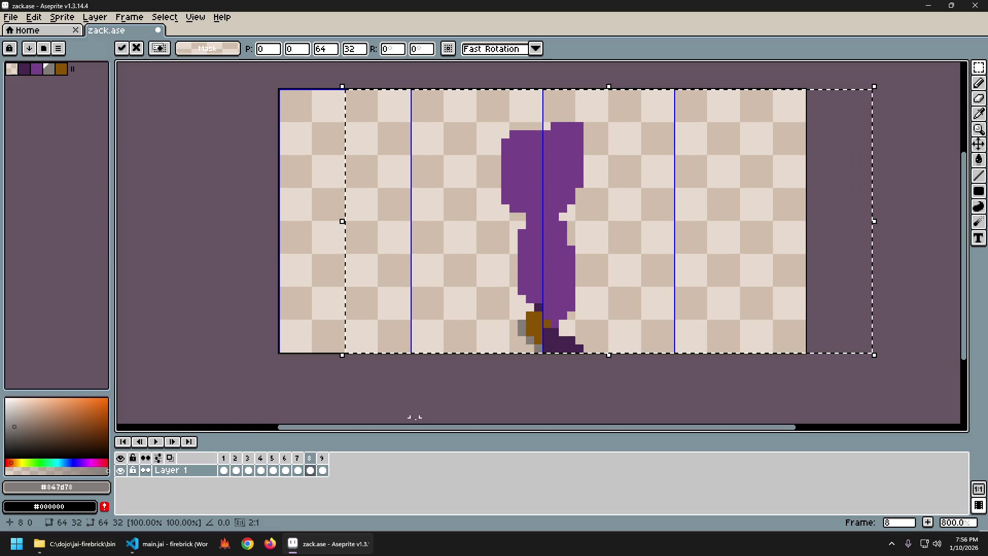
key(Right)
key(Right)
key(Right)
key(Right)
key(ctrl+d)
key(Right)
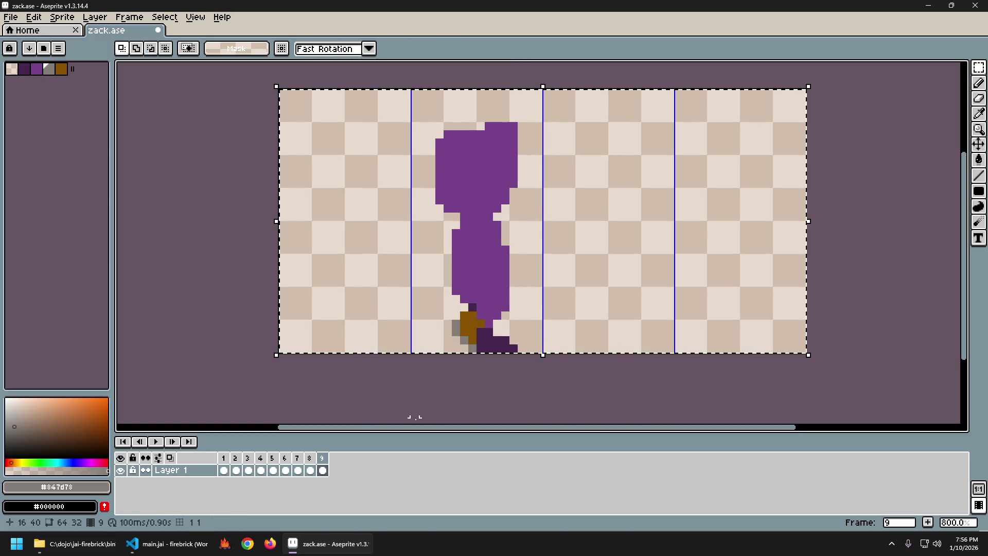
key(Right)
key(Right)
key(Right)
key(Right)
key(Right)
key(Right)
key(Right)
key(Right)
key(Right)
key(ctrl+d)
key(Left)
key(Right)
Step back and forth through all nine frames to check the walk motion, ending on frame 4.
key(Left)
key(Left)
key(Left)
key(Left)
key(Left)
key(Left)
key(Left)
key(Right)
key(Right)
key(Right)
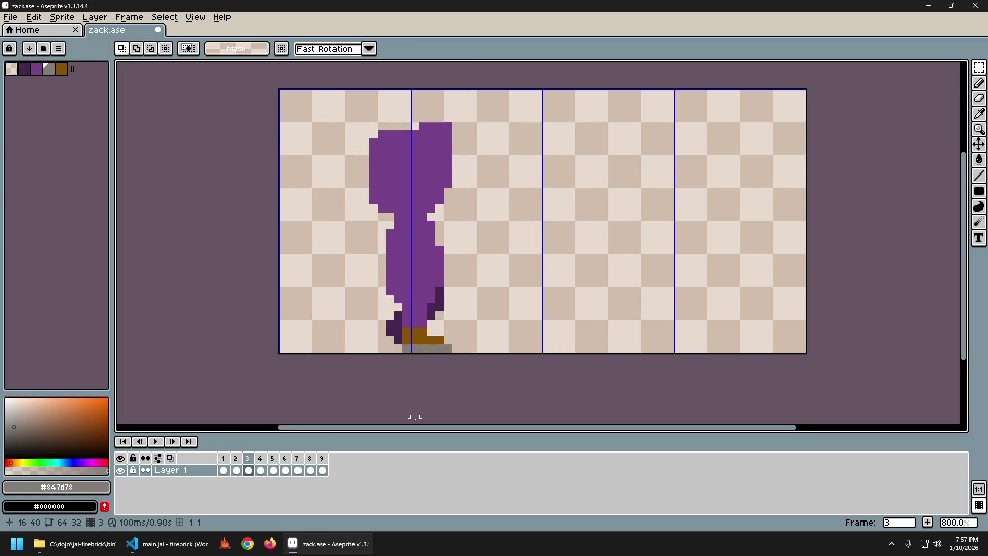
key(Right)
key(Right)
key(Right)
key(Right)
key(Right)
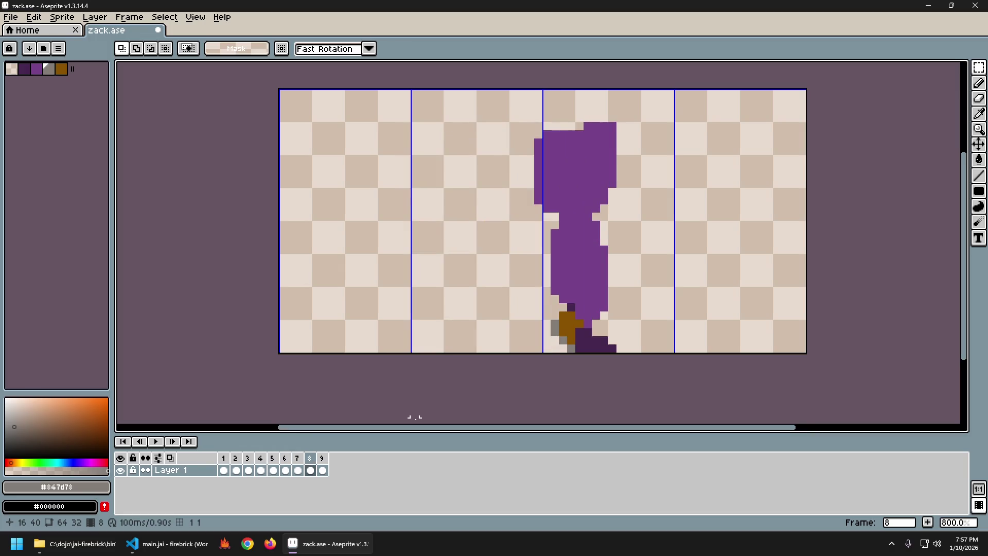
key(Left)
key(Right)
key(Left)
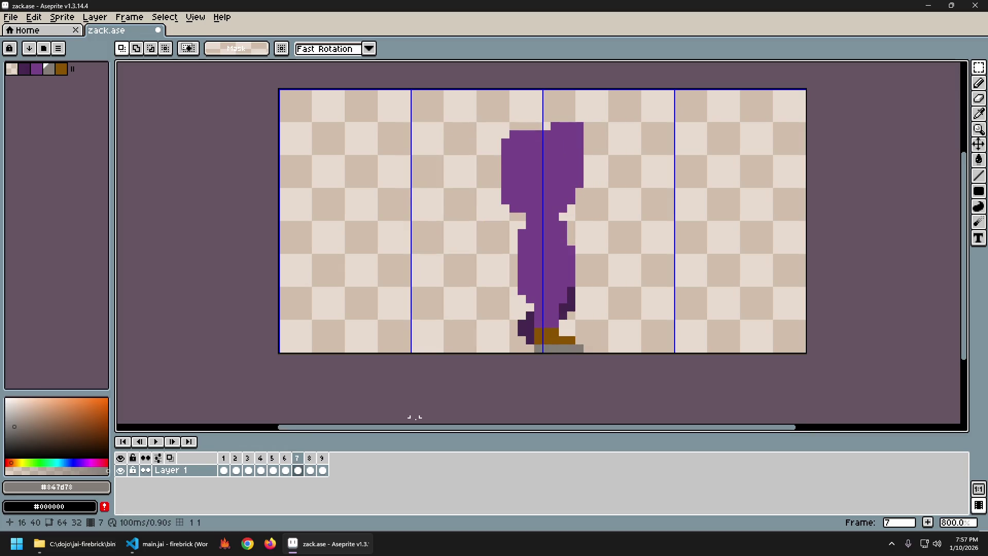
key(Right)
key(Right)
key(Left)
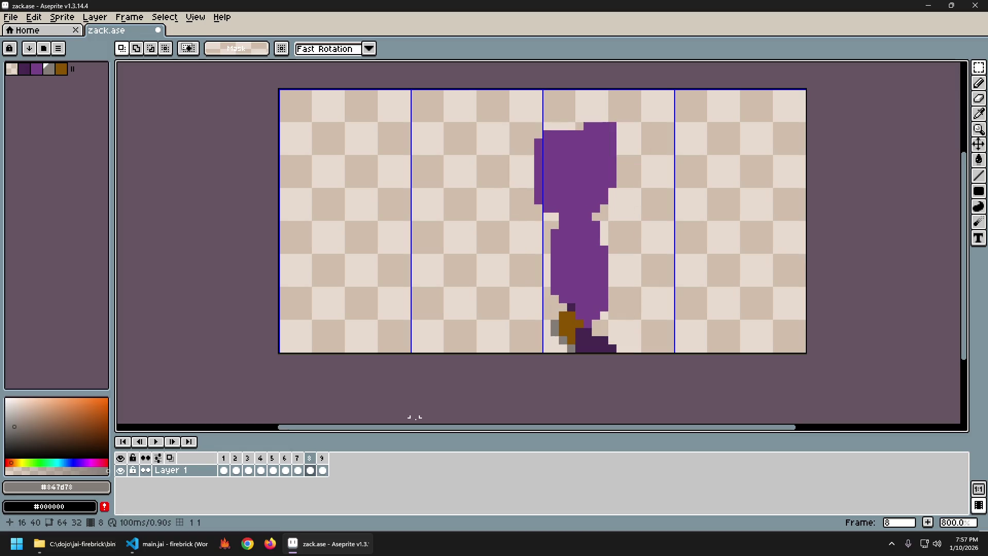
key(Left)
key(Left)
key(Left)
key(Left)
key(Right)
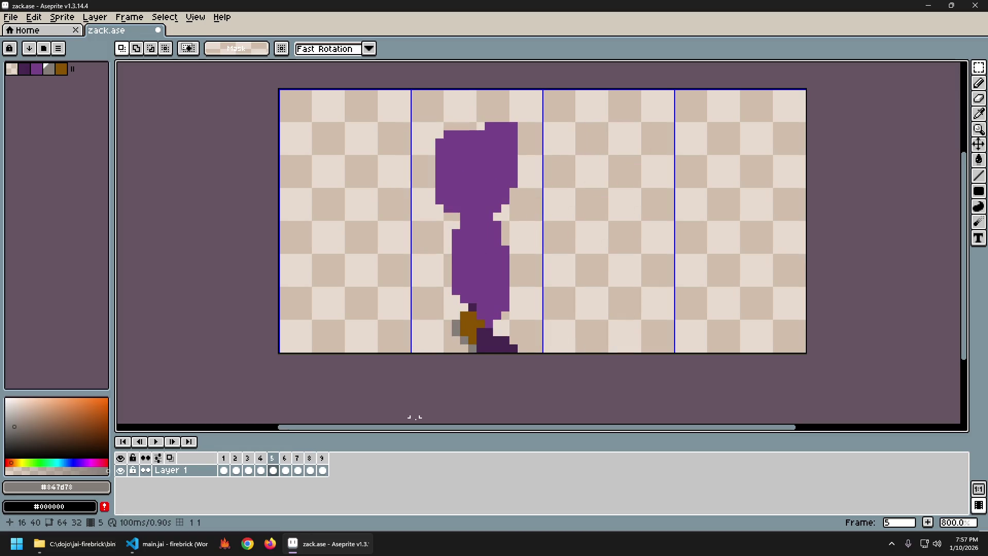
key(Right)
key(Right)
key(Right)
key(Left)
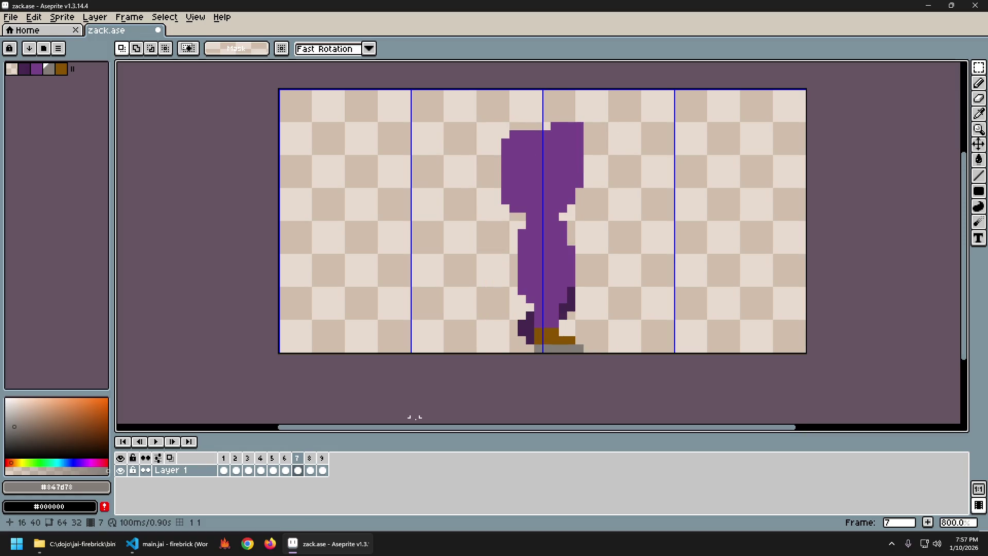
key(Left)
key(Right)
key(Left)
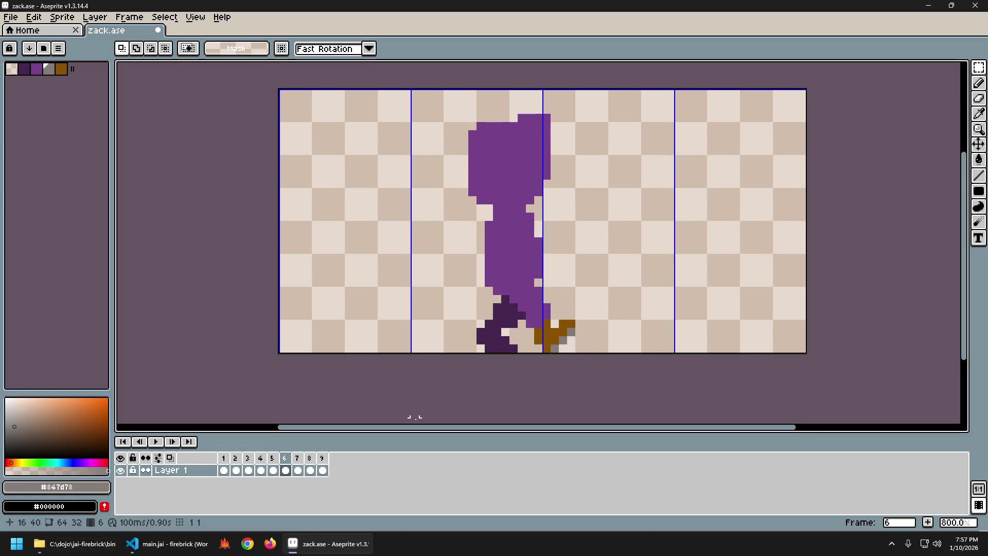
key(Left)
key(Left)
key(Left)
key(Right)
key(Left)
key(Right)
key(Right)
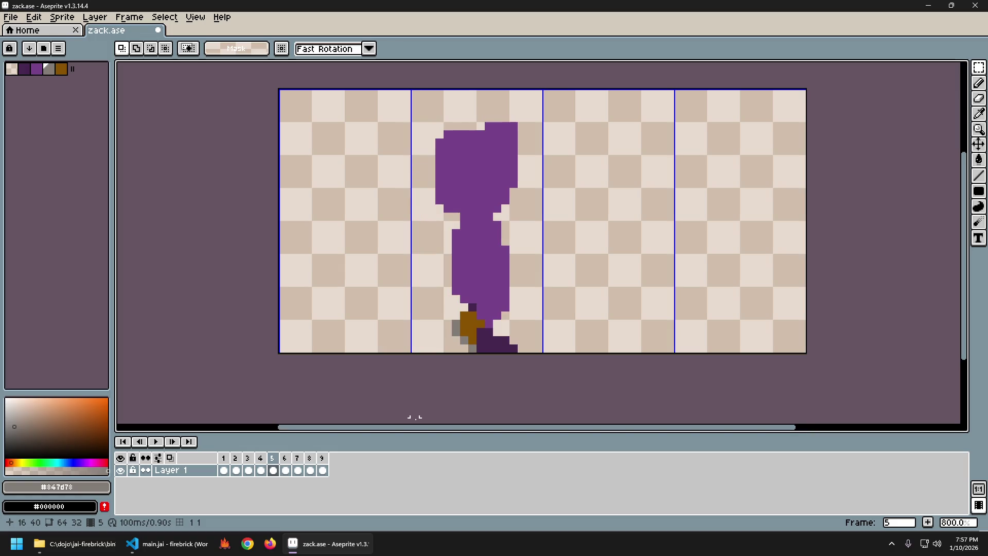
key(Right)
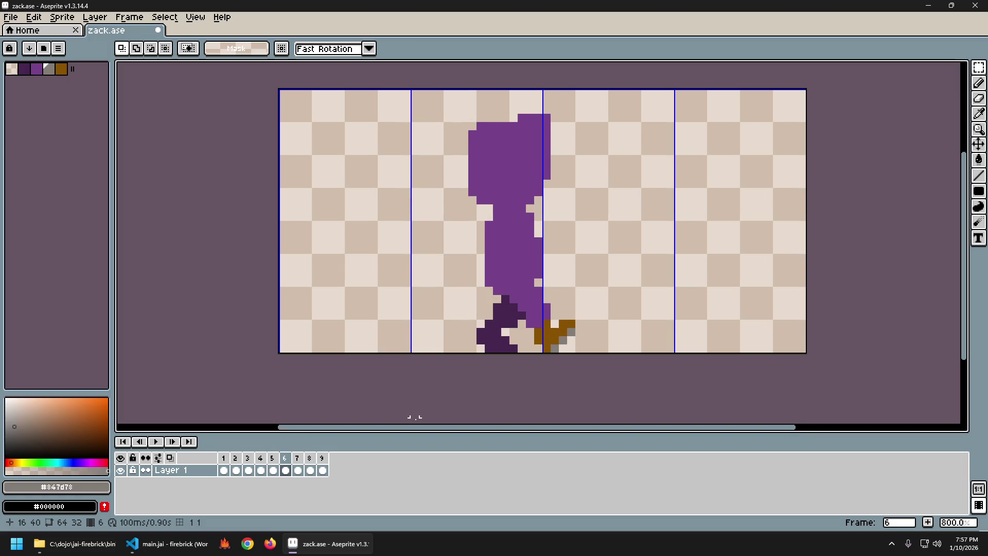
key(Right)
key(Right)
key(Left)
key(Left)
key(Left)
key(Left)
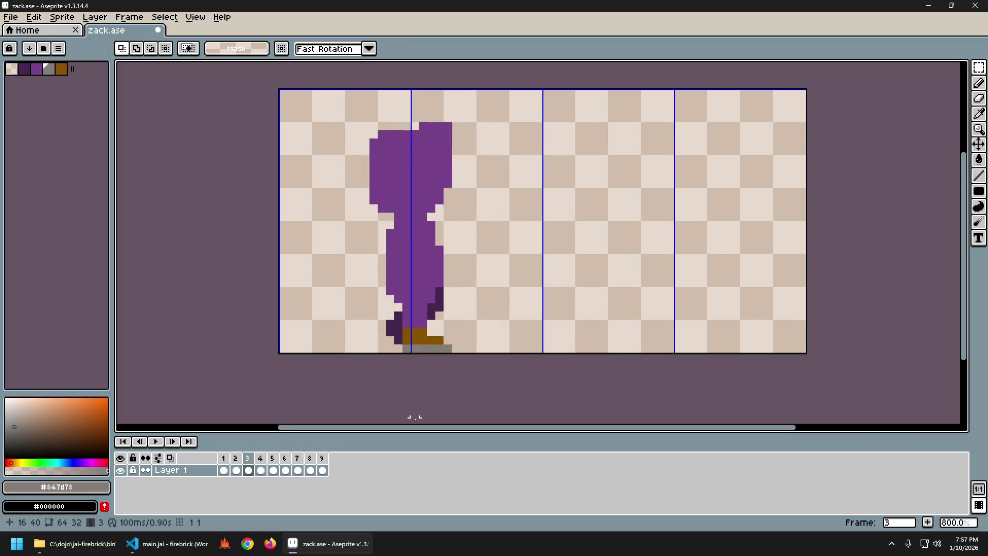
key(Left)
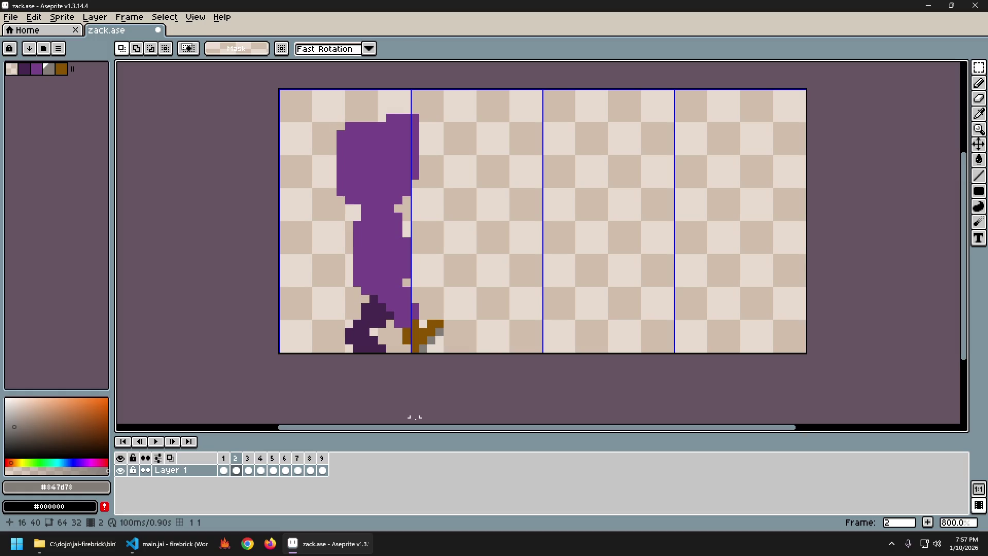
key(Right)
key(Right)
key(Right)
key(Right)
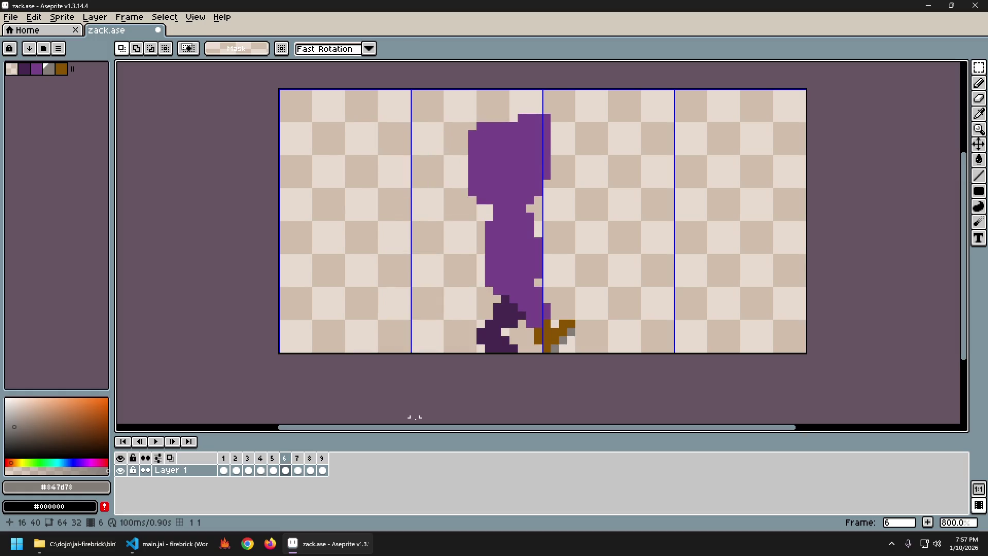
key(Right)
key(Right)
key(Left)
key(Left)
key(Left)
key(Right)
key(Right)
key(Left)
key(Left)
key(Right)
key(Right)
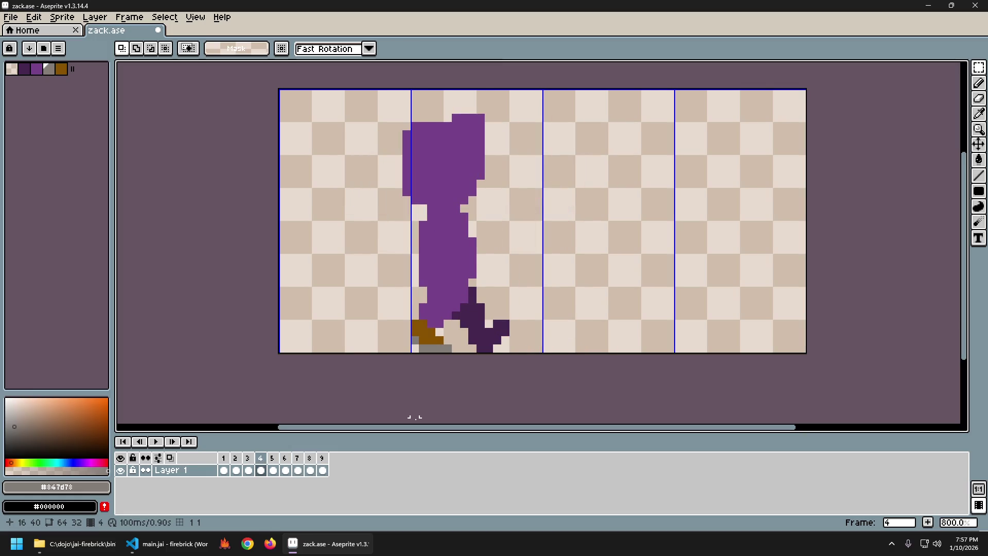
key(Right)
key(Right)
key(Right)
key(Right)
Copy frame 4's figure, clear frame 8 and paste the copy there nudged slightly right.
key(ctrl+a)
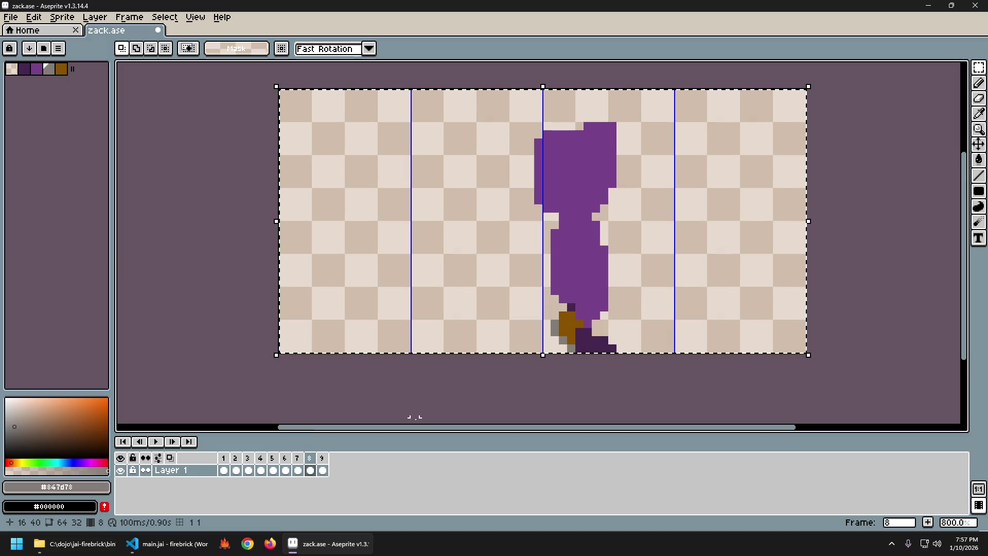
key(ctrl+v)
key(Return)
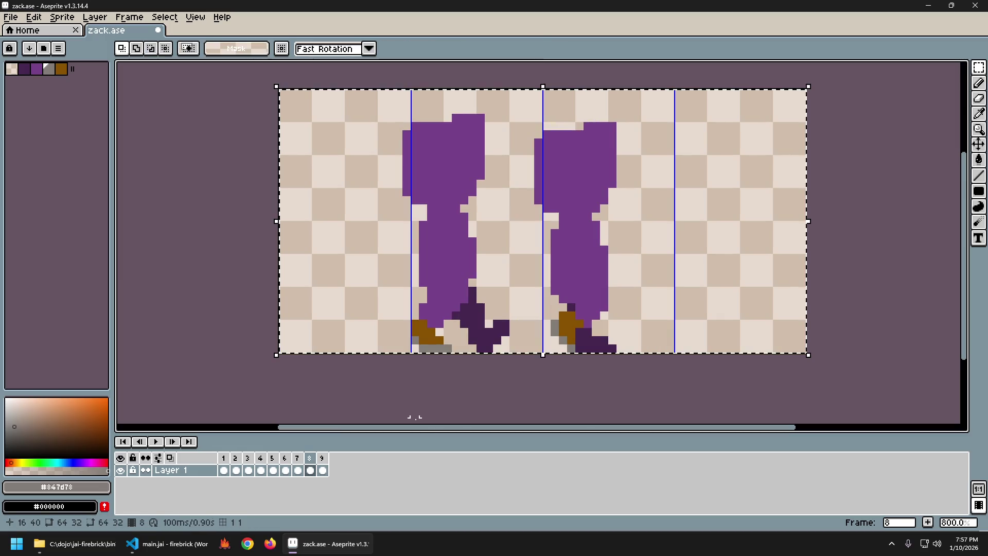
key(ctrl+z)
key(ctrl+z)
key(ctrl+v)
key(Right)
key(Right)
key(Right)
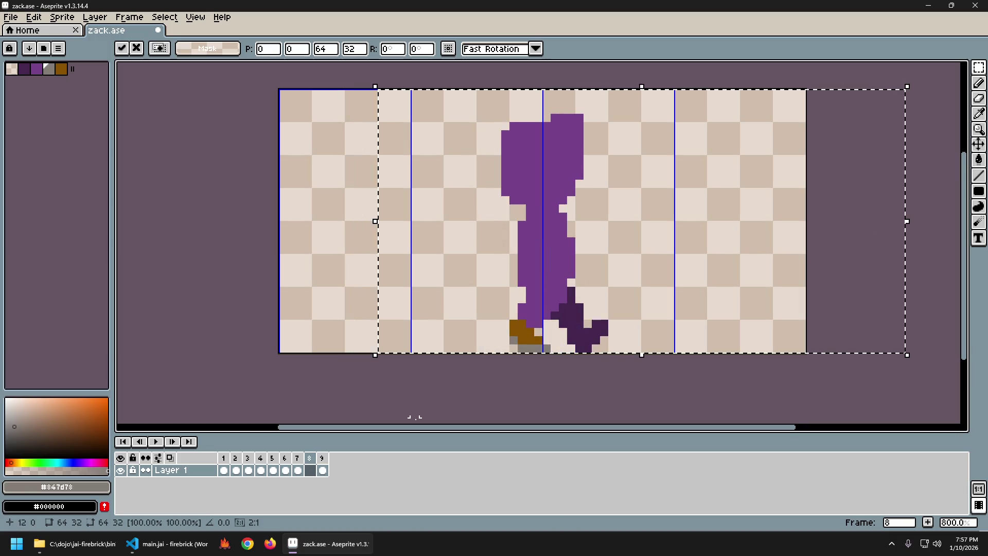
key(Right)
key(Right)
key(Right)
key(Return)
key(Left)
Compare frames 8 and 9 with neighbours, then start playing the walk cycle.
key(Right)
key(Right)
key(Left)
key(Right)
key(Left)
key(Right)
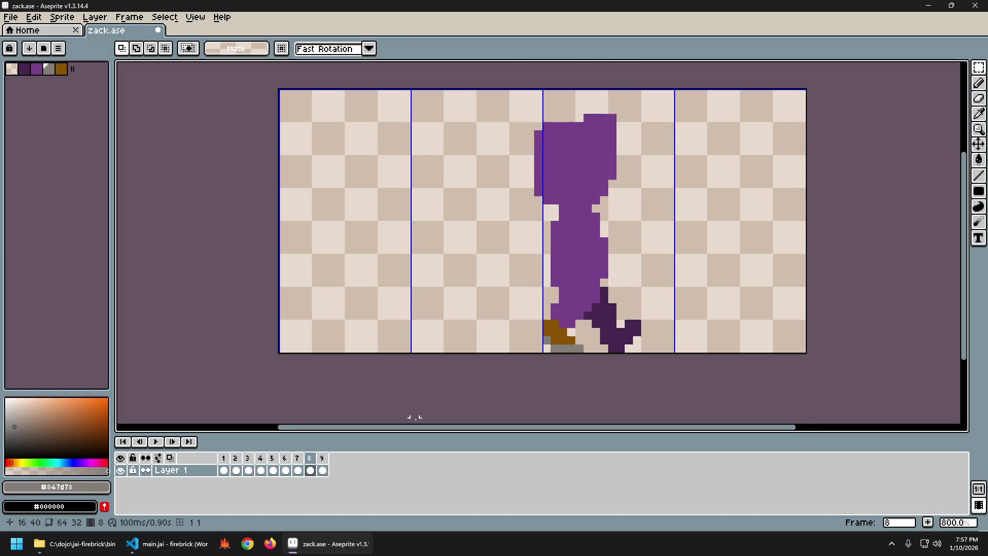
key(Right)
key(Right)
key(Right)
key(Right)
key(Right)
key(Right)
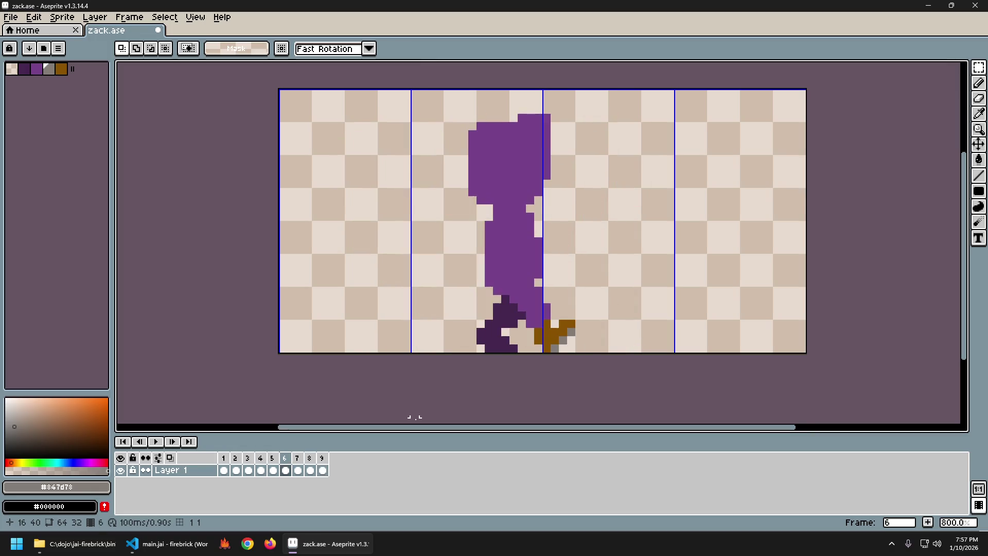
key(Right)
key(Right)
key(Right)
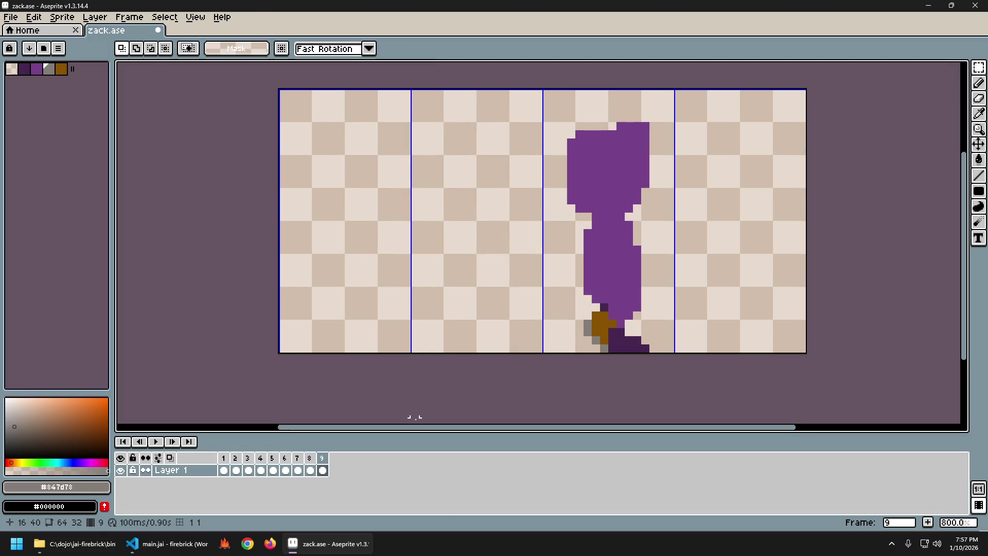
key(Return)
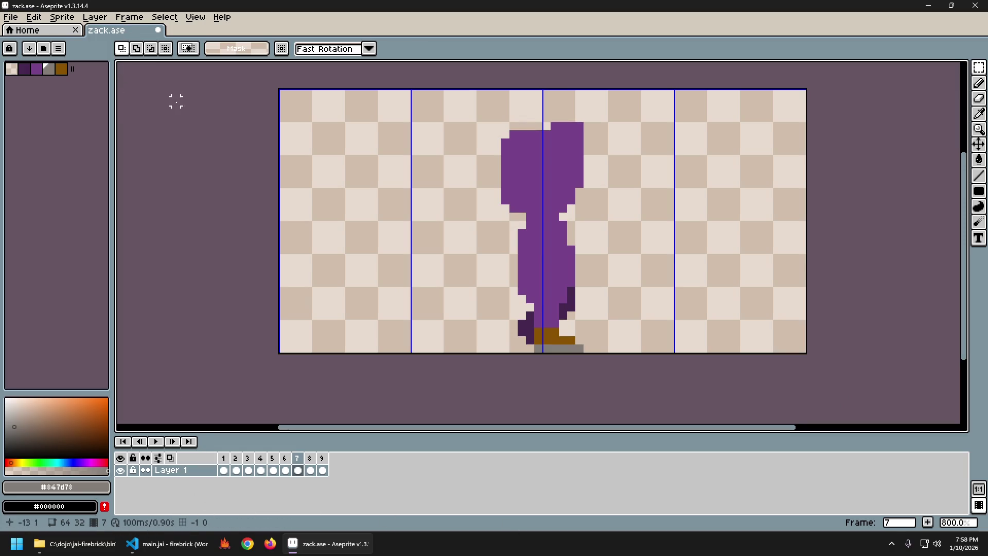
Save the sprite, set playback speed to 0.5x from the Frame menu and play the animation.
key(ctrl+s)
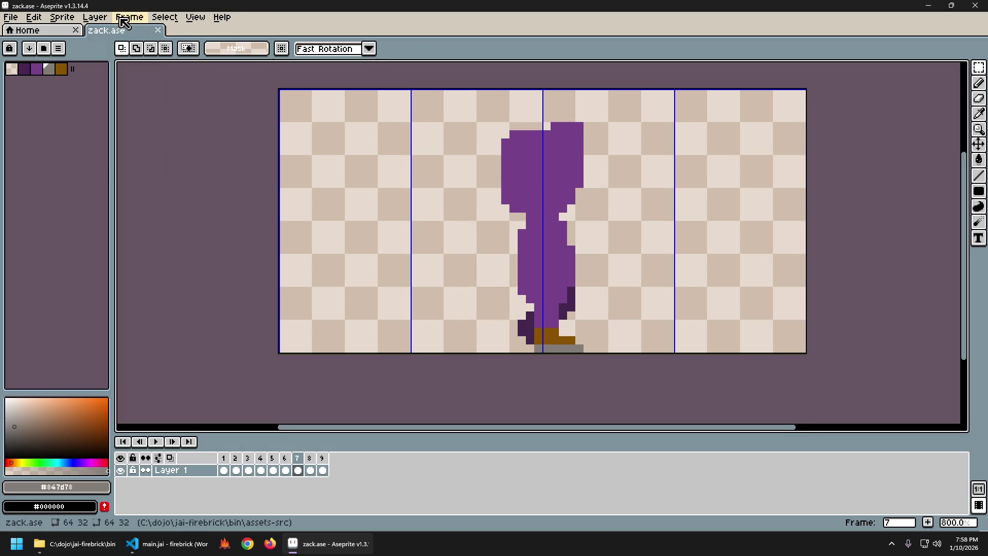
click(122, 21)
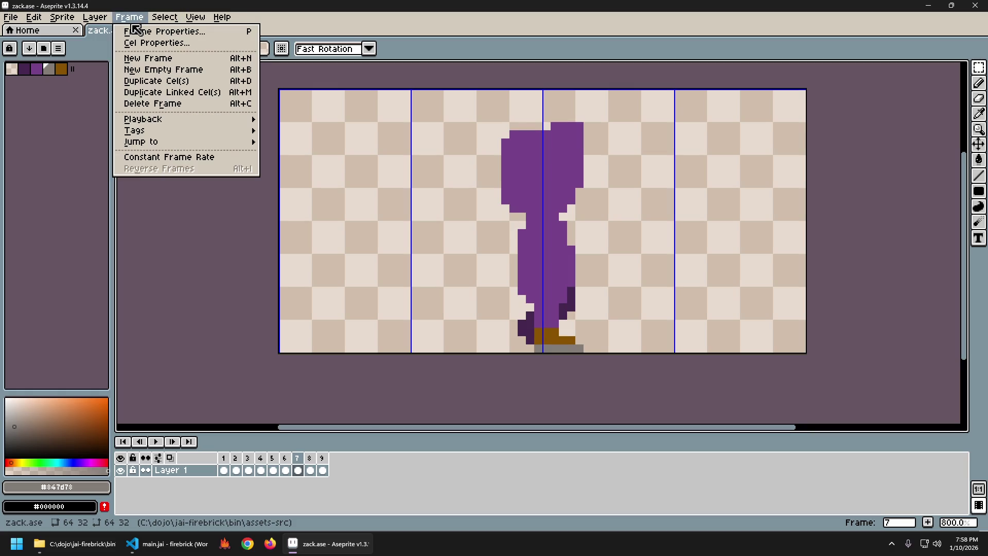
mouse_move(143, 119)
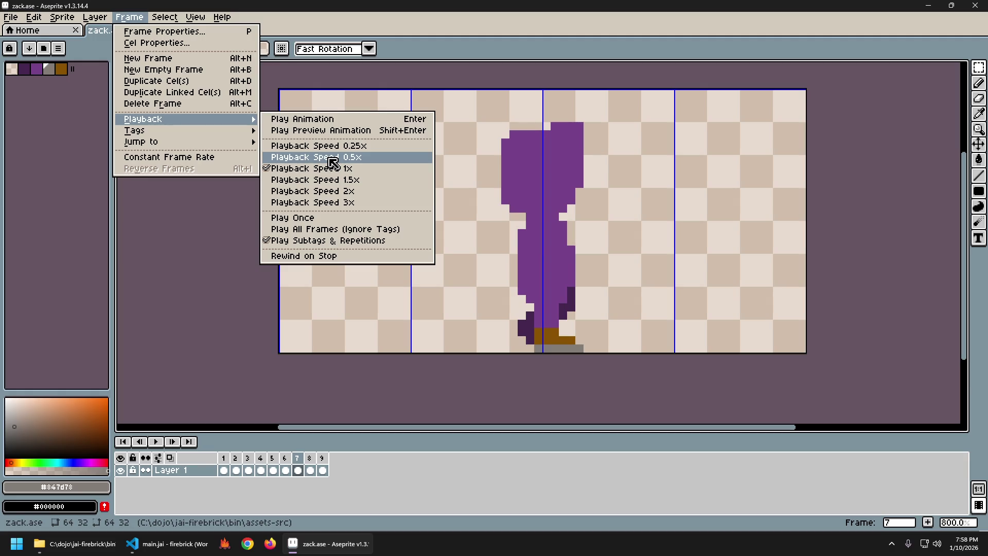
click(332, 157)
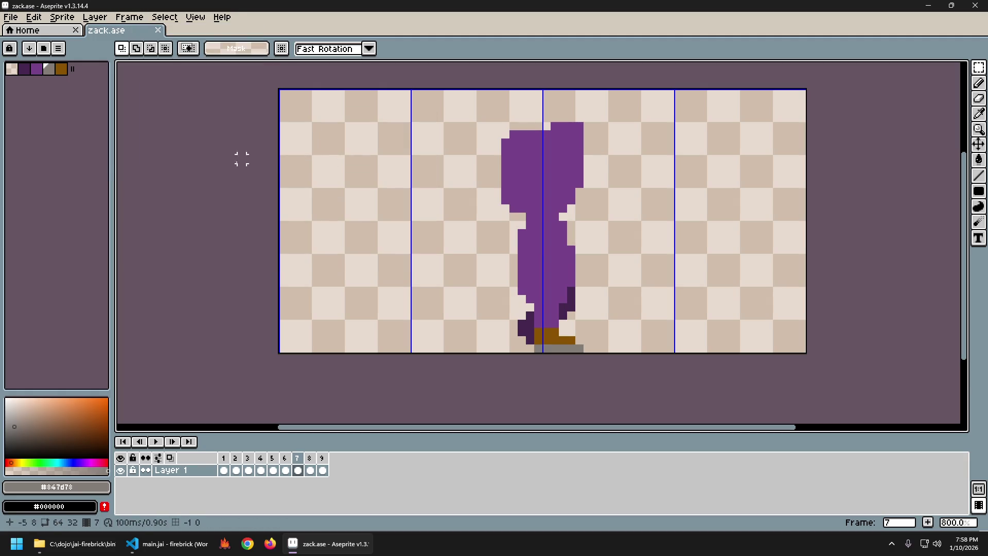
key(Return)
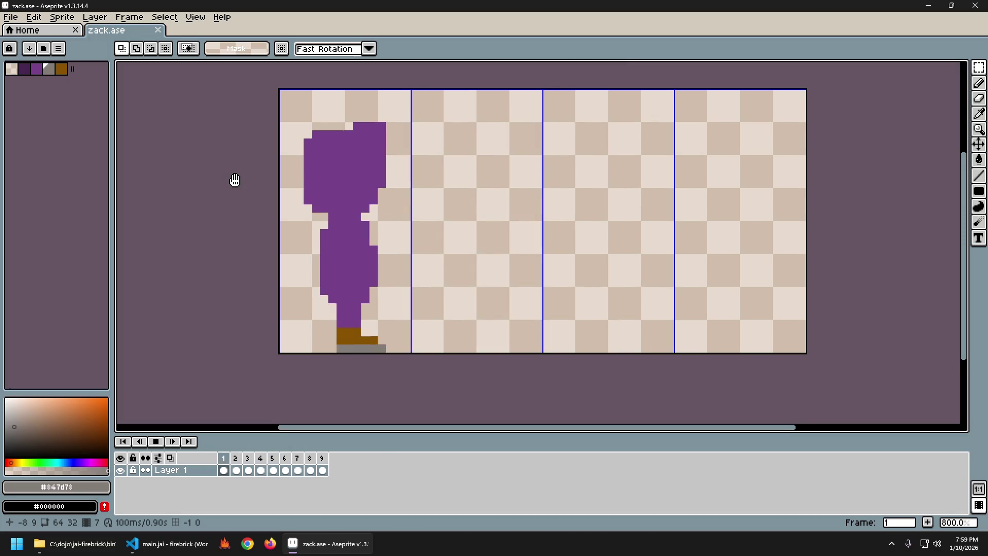
Stop the looping half-speed playback, landing on frame 1.
key(Right)
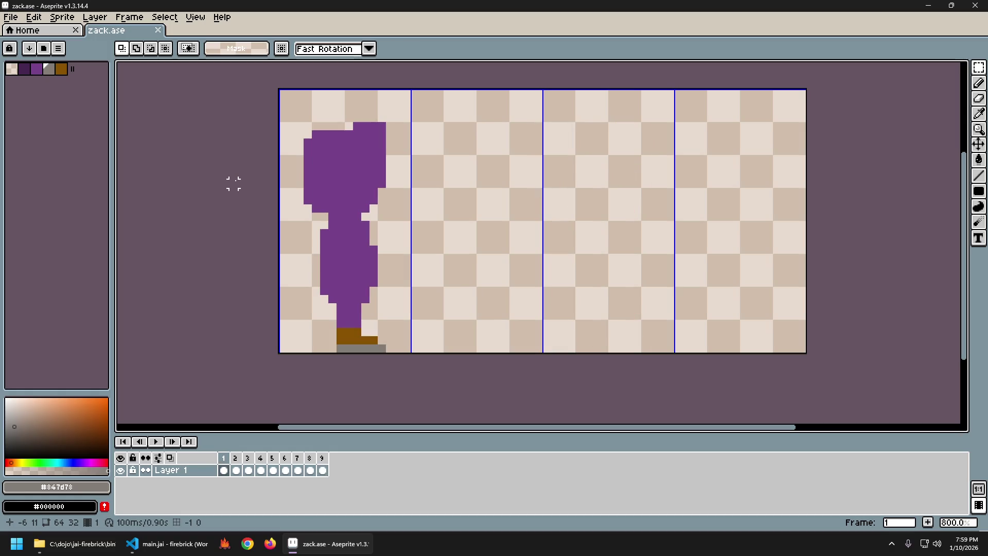
Go to frame 4 and flip repeatedly against frame 3 to study the trailing foot.
key(Right)
key(Right)
key(Right)
key(Left)
key(Right)
key(Left)
key(Right)
key(Left)
key(Right)
key(Left)
key(Right)
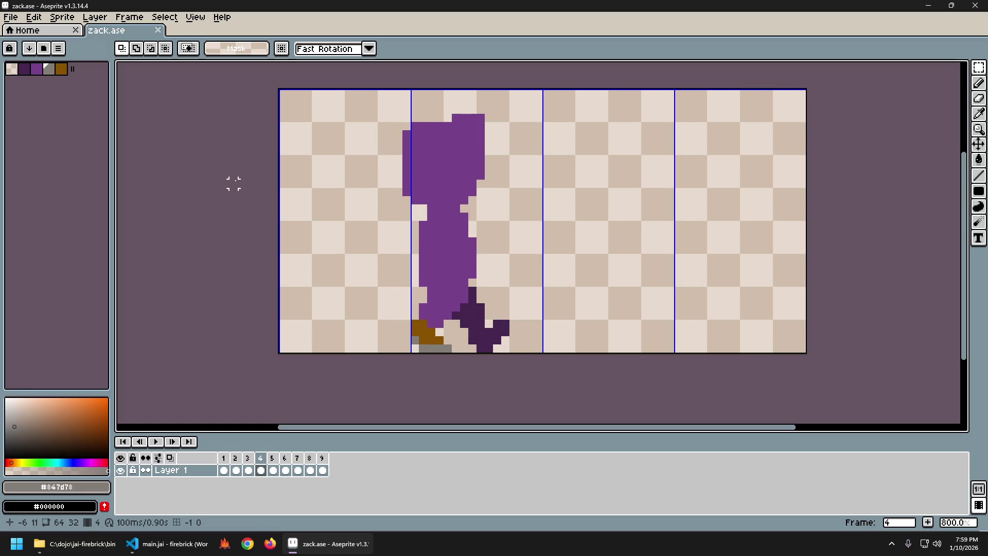
key(Left)
key(Right)
key(Left)
key(Right)
key(Left)
key(Right)
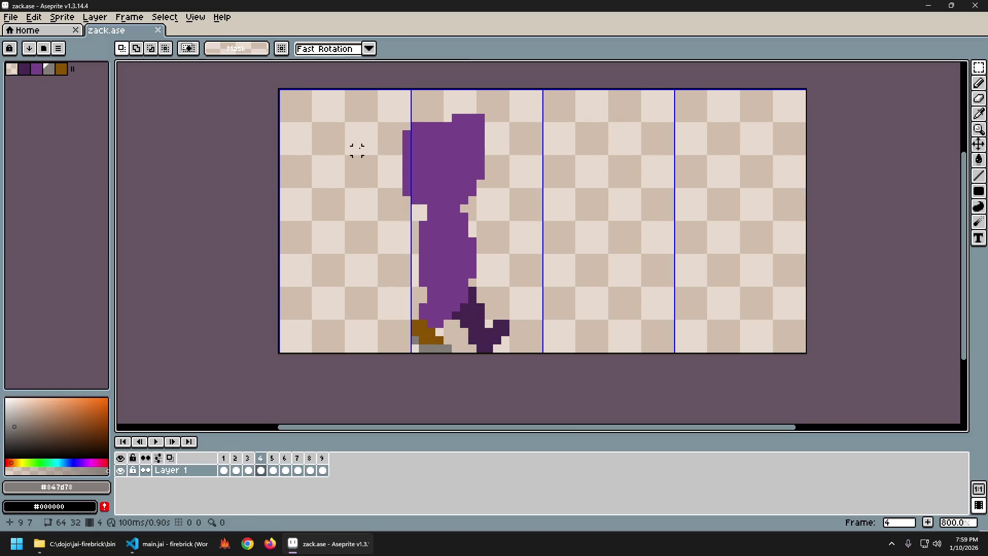
Sample the brown boot and gray sole colours and redraw/erase pixels of frame 4's back foot.
alt+click(416, 328)
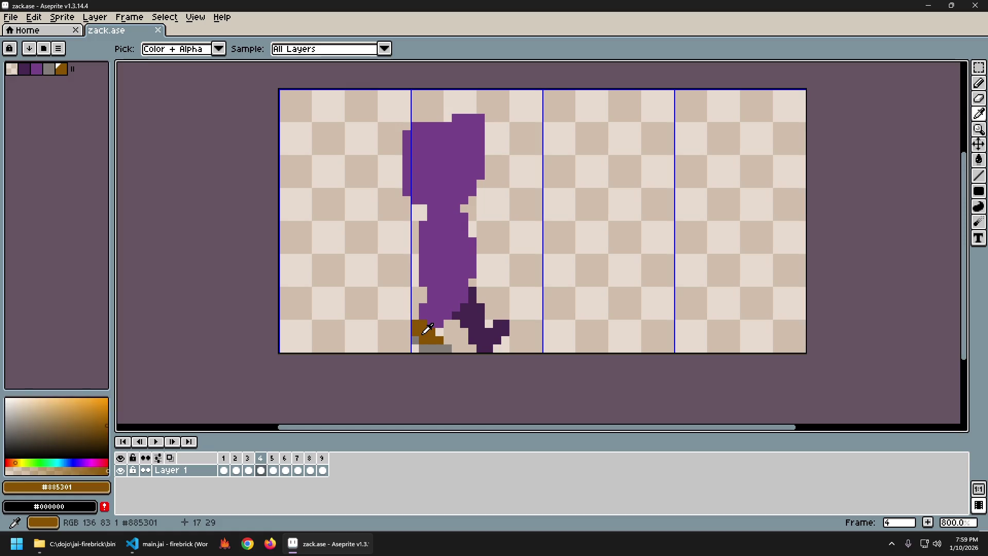
key(b)
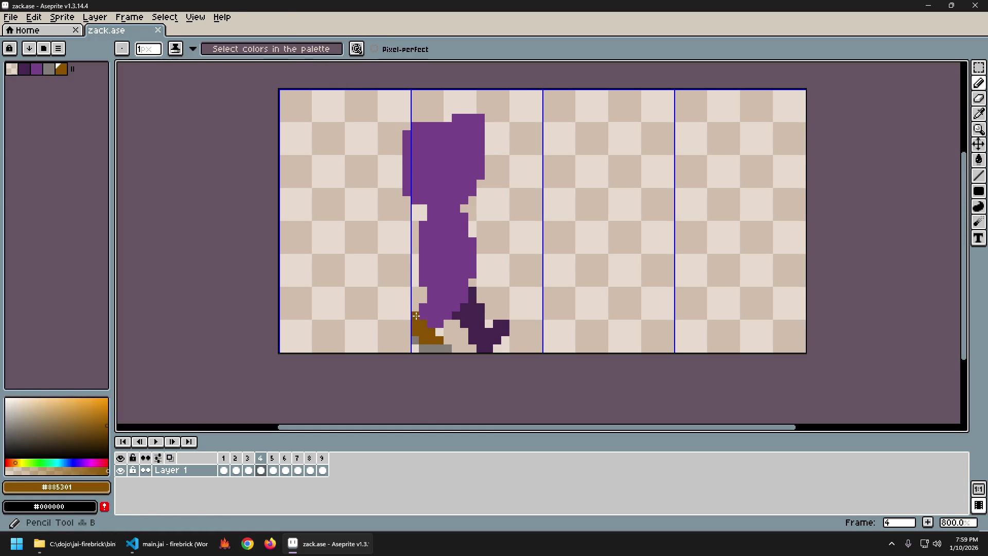
alt+click(416, 338)
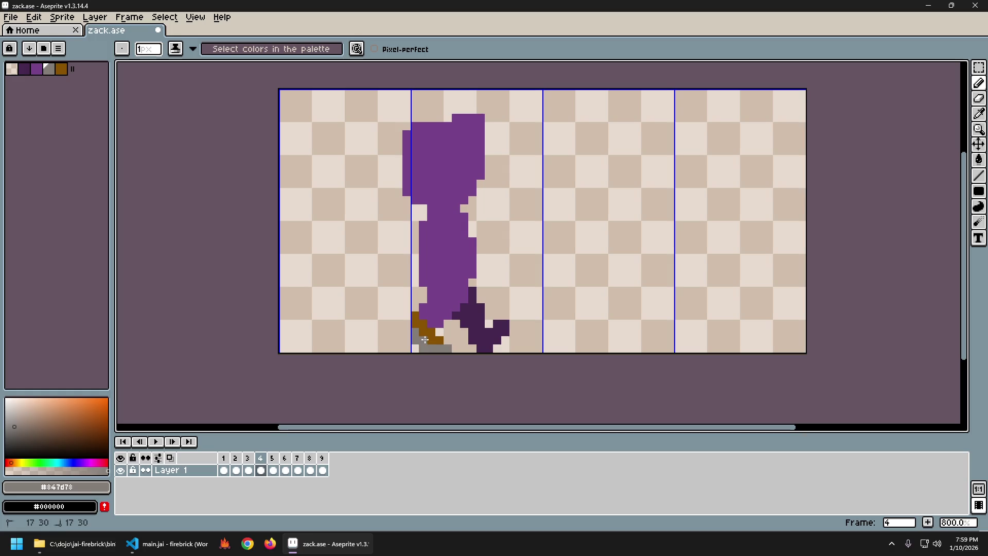
key(e)
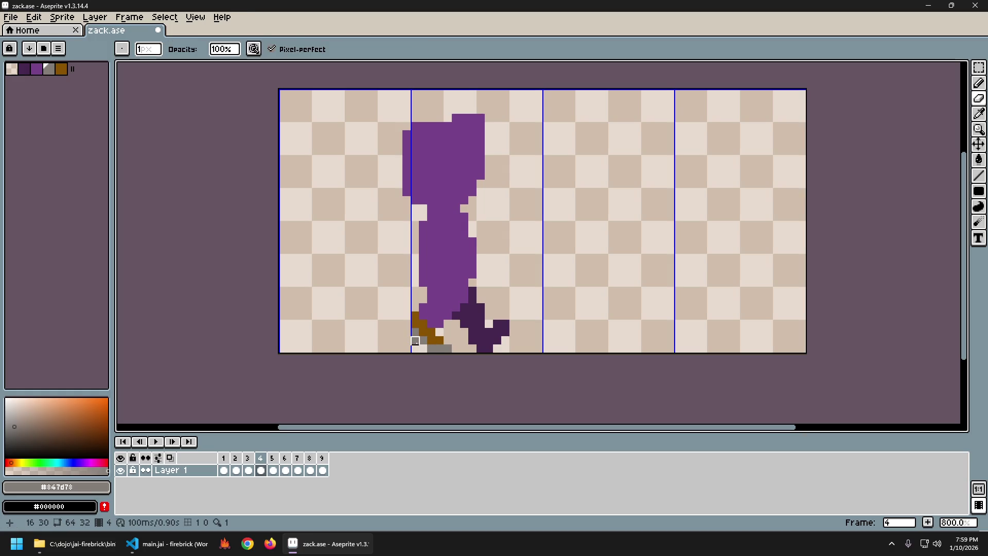
key(Left)
key(Right)
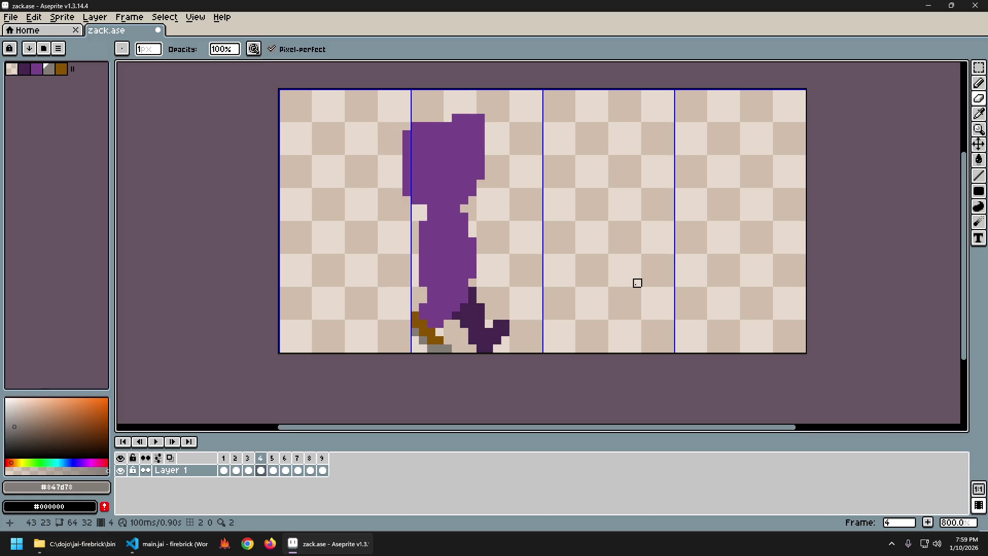
key(i)
click(420, 317)
key(b)
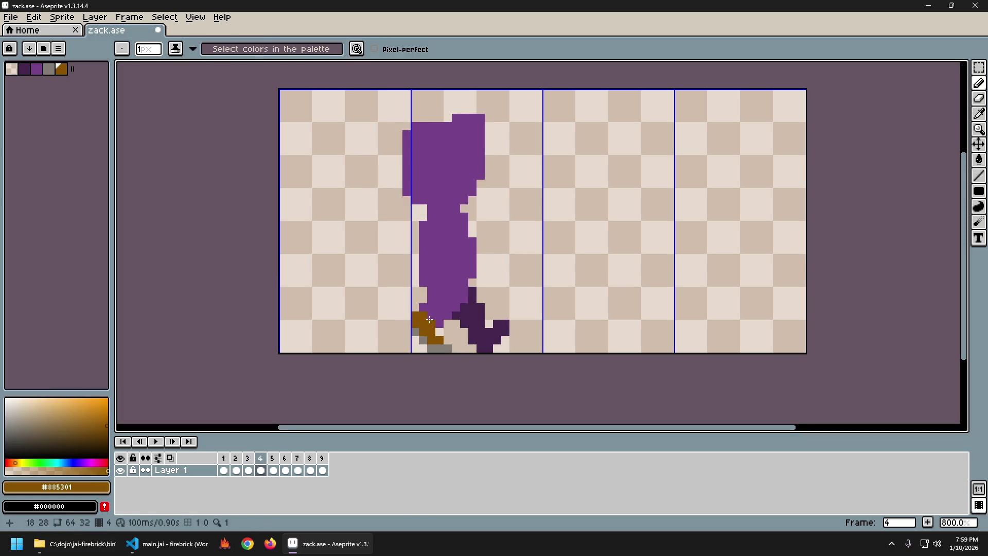
key(Left)
key(Right)
key(Left)
key(Right)
key(Left)
key(Right)
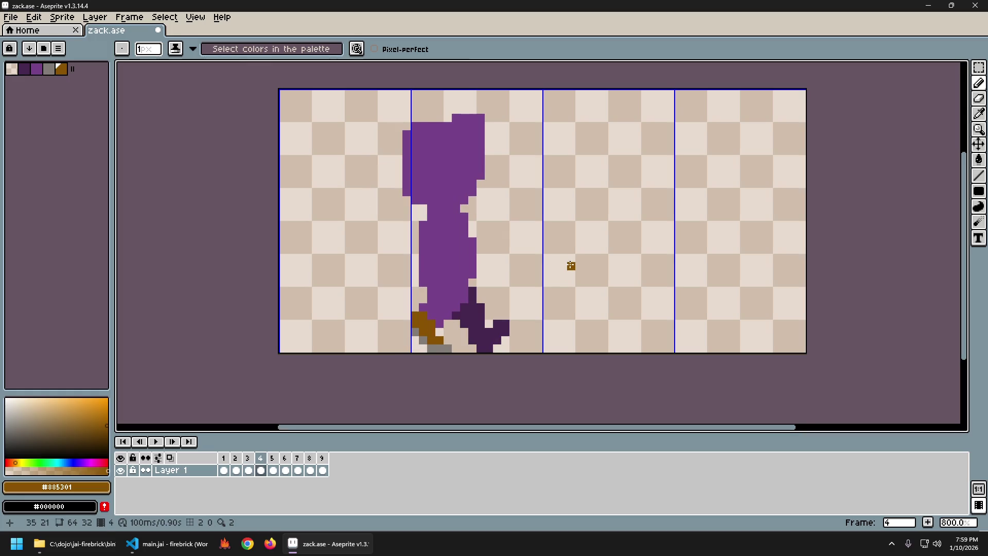
Touch up the reshaped sole with pencil and eraser, checking the flow against frame 3.
key(i)
key(b)
key(i)
key(b)
key(e)
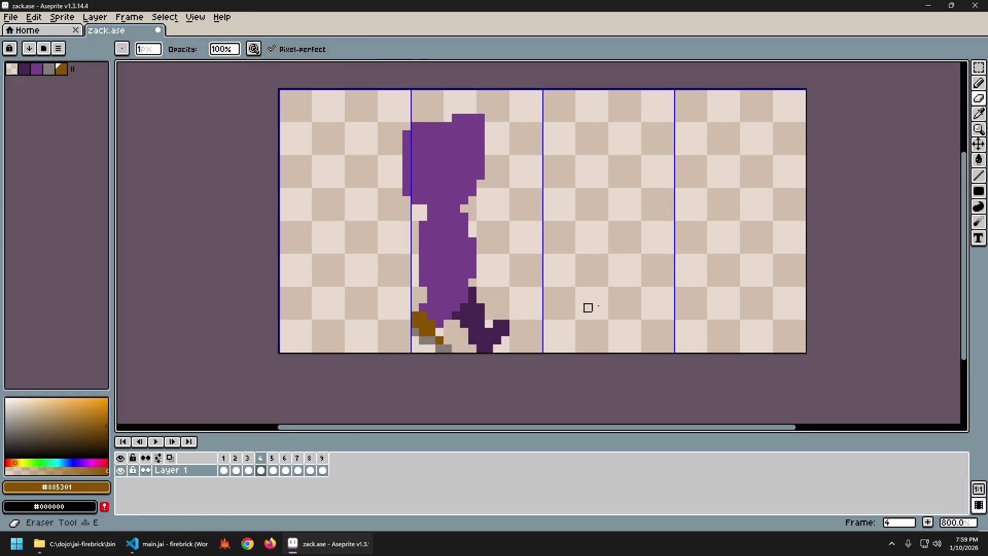
key(Left)
key(Right)
key(Left)
key(Right)
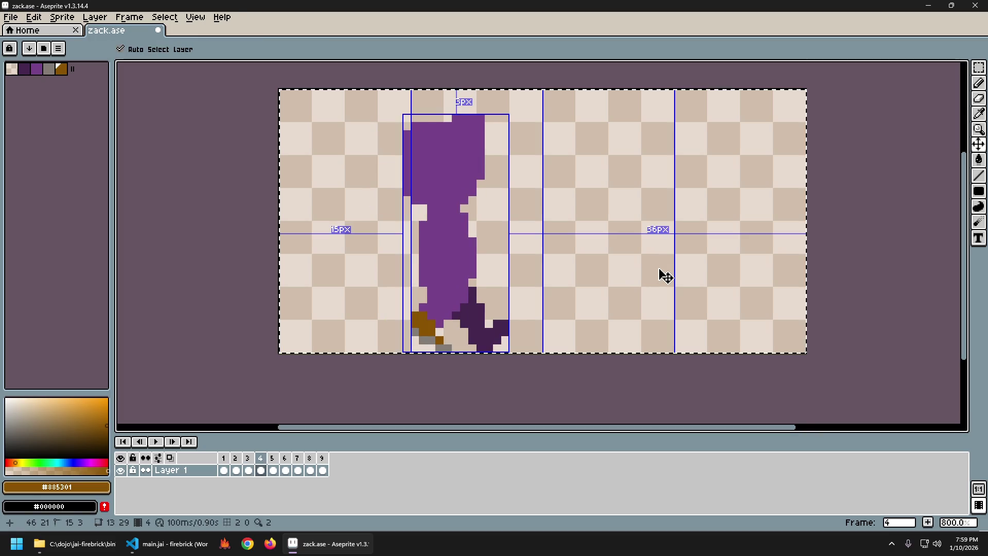
Paste the corrected frame 4 pose into a cleared frame 8, placed one section further right.
key(Right)
key(Right)
key(Right)
key(Right)
key(ctrl+a)
key(ctrl+v)
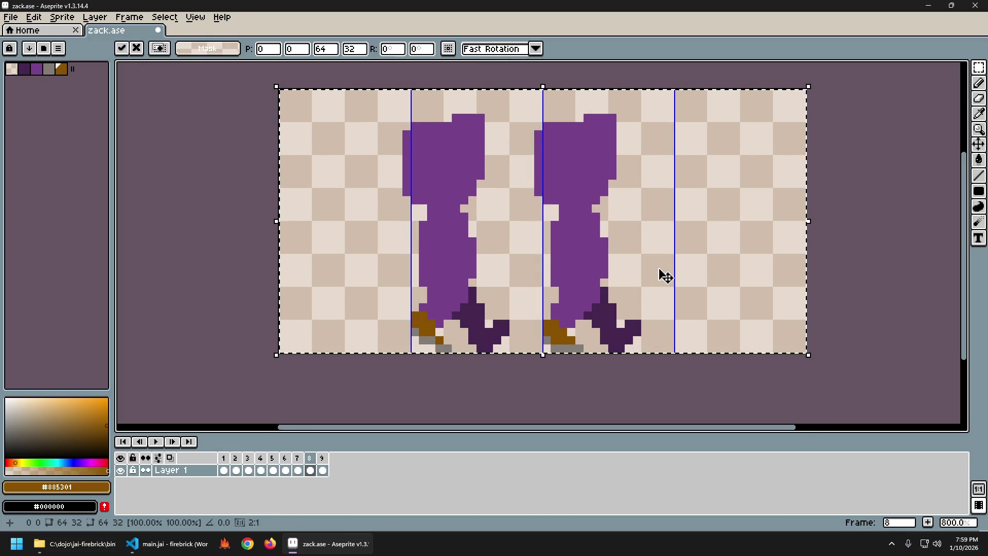
key(Return)
key(Delete)
key(ctrl+v)
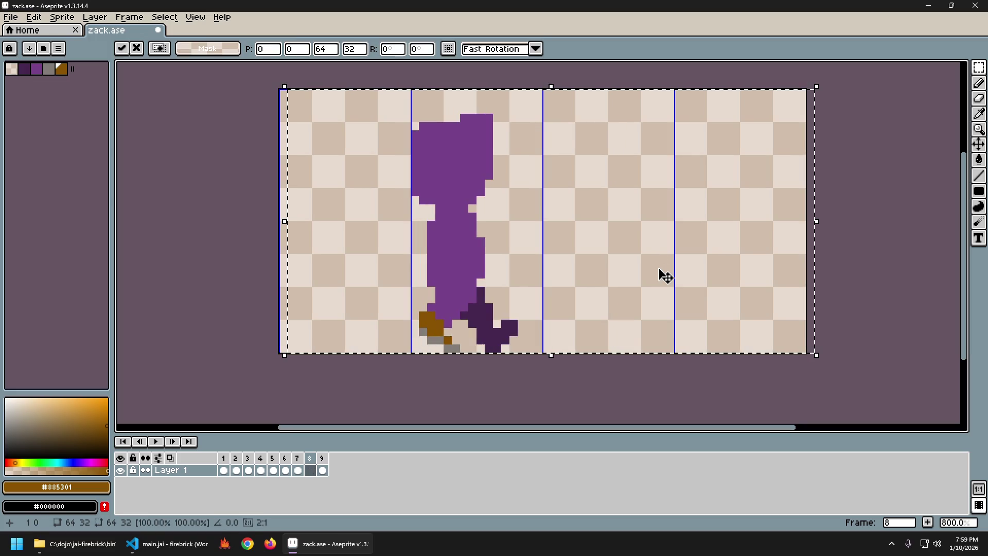
key(Right)
key(Right)
key(Right)
key(Right)
key(Right)
key(Right)
key(Left)
Step through frames 5 to 9 to check the new pose, then settle on frame 4 ready to draw.
key(Right)
key(Left)
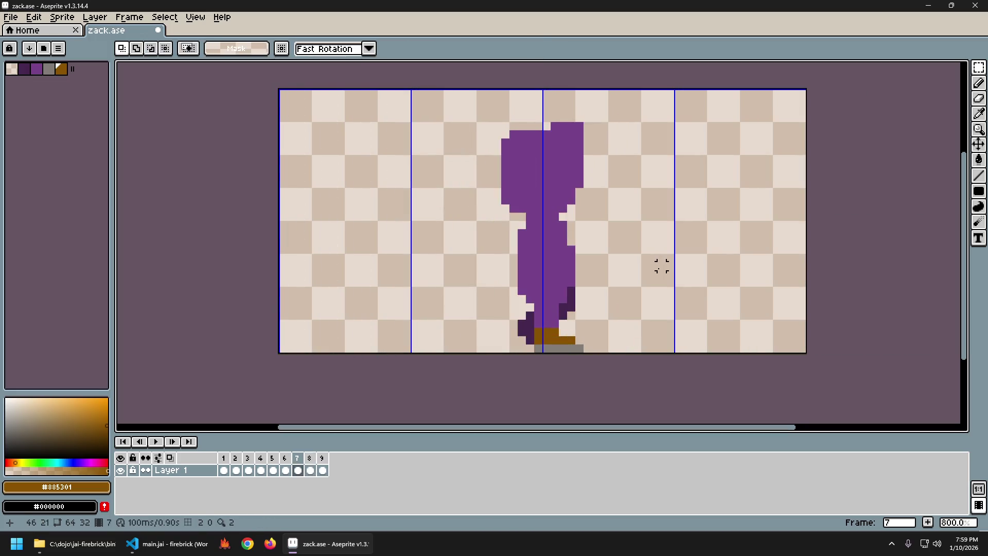
key(Right)
key(Right)
key(Left)
key(Right)
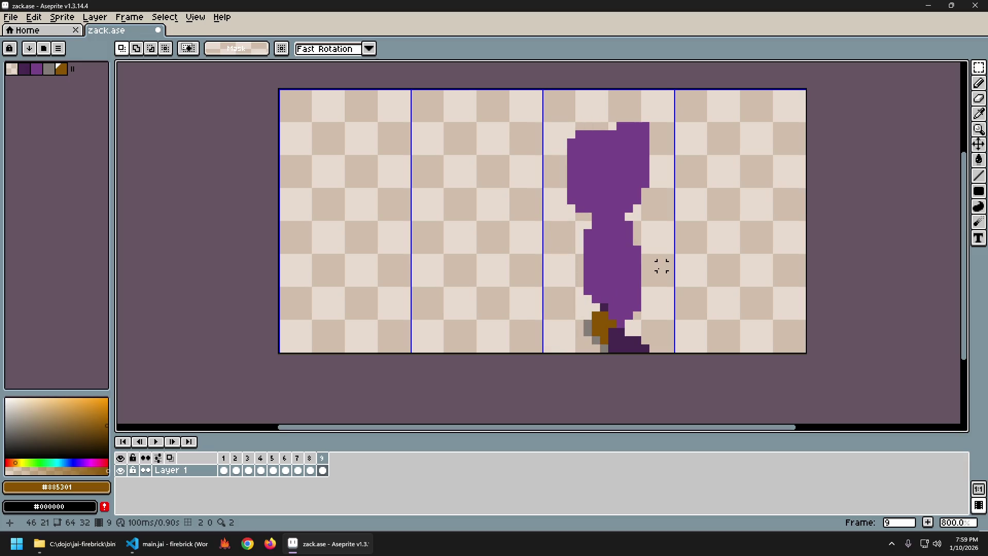
key(Left)
key(Right)
key(Left)
key(Right)
key(Left)
key(Left)
key(Left)
key(Left)
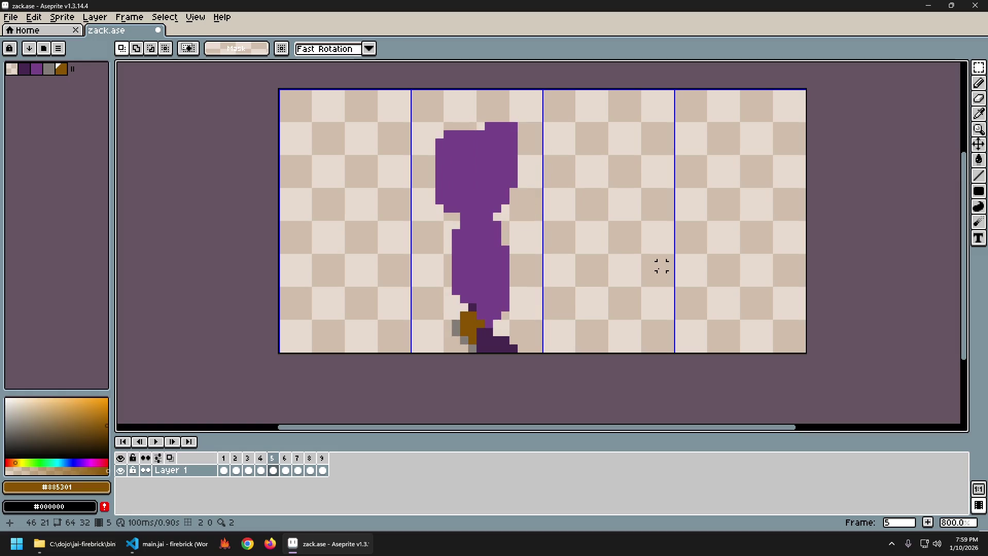
key(Left)
key(Left)
key(Left)
key(Right)
key(Right)
key(Left)
key(Right)
key(b)
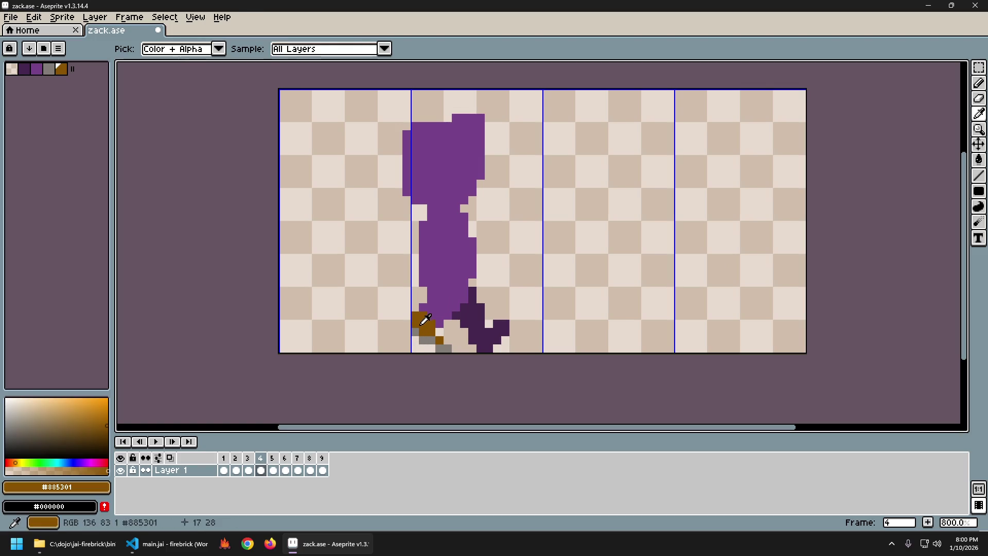
Compare frame 4 with frame 3 and erase stray pixels on the trailing foot.
key(Left)
key(Right)
key(Left)
key(Right)
key(Left)
key(Right)
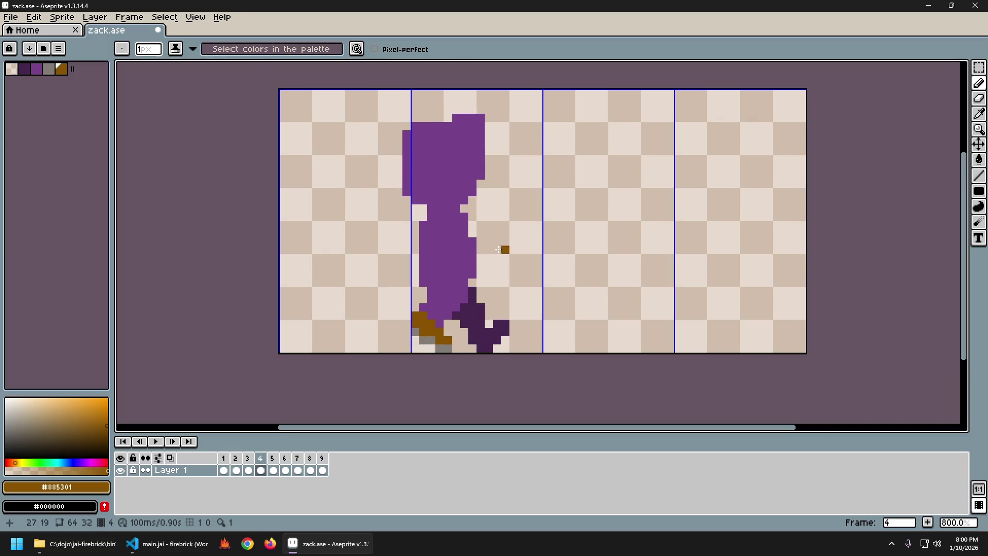
key(e)
key(Left)
key(Right)
key(Left)
key(Right)
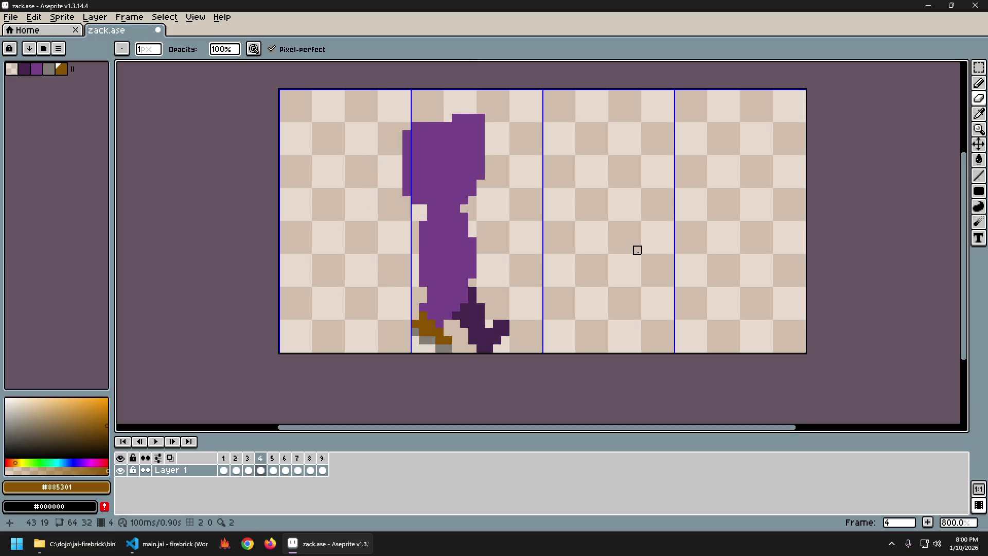
Add the matching brown boot pixel on frame 8, then play the walk cycle from frame 1.
key(Right)
key(Right)
key(Right)
key(Right)
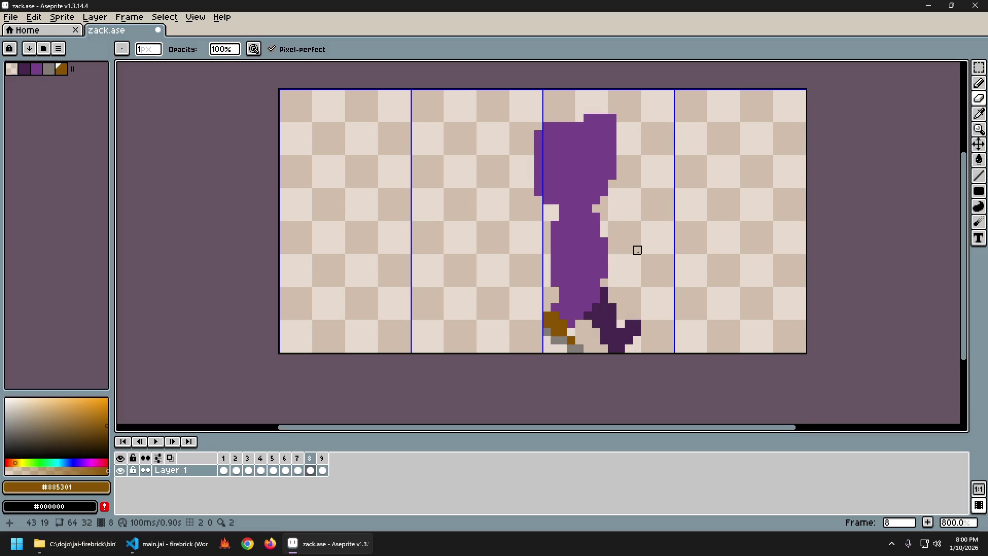
key(b)
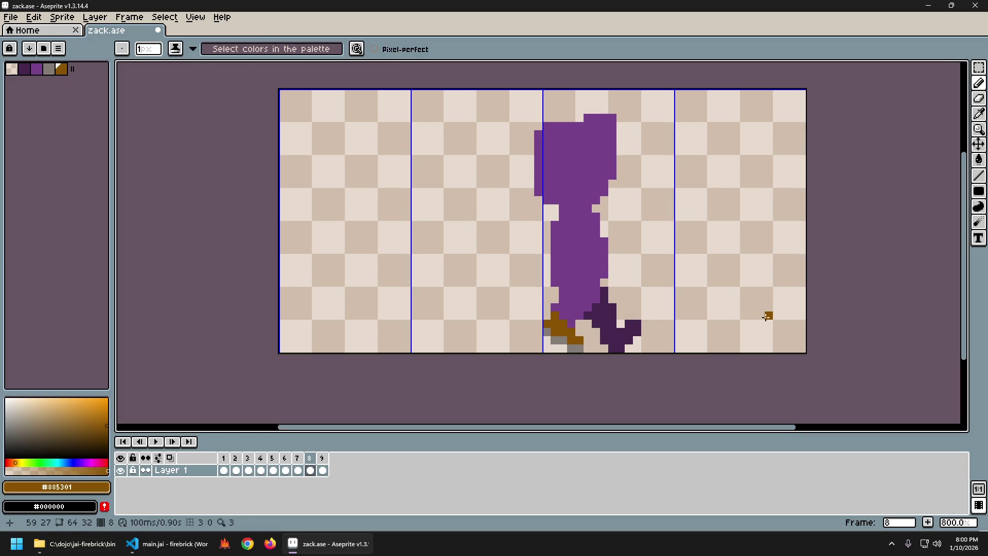
key(Left)
key(Left)
key(Left)
key(Left)
key(Left)
key(Right)
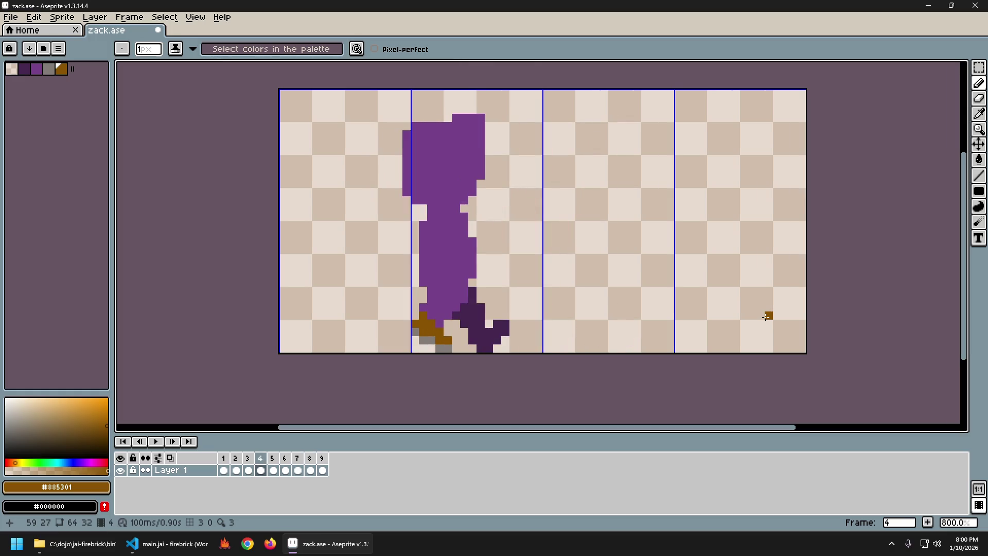
key(Return)
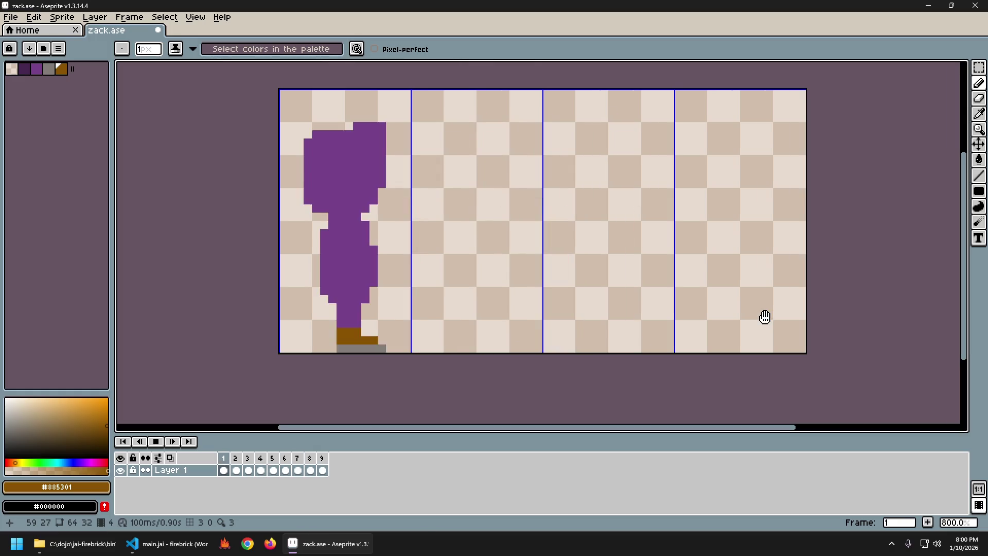
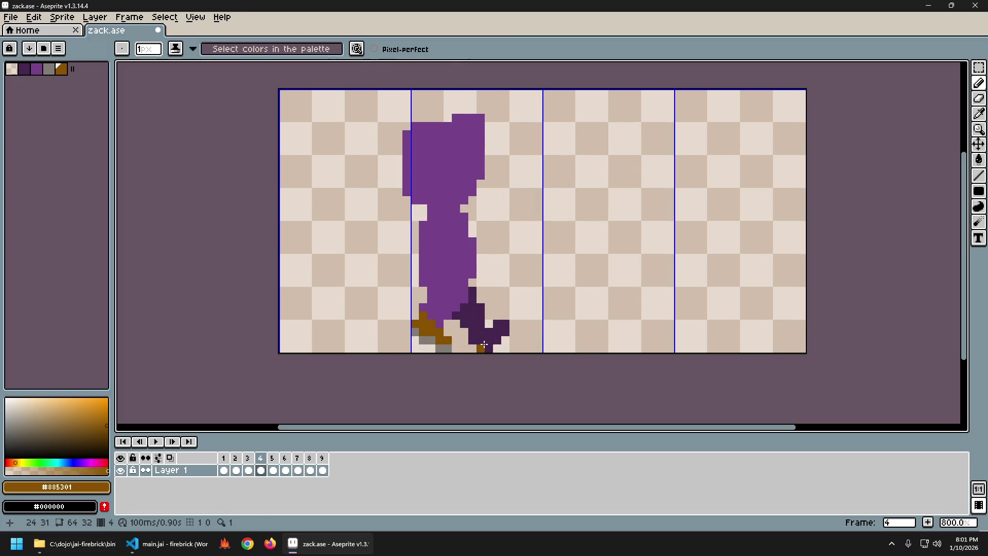
Sample the dark purple #44264F foot colour and start reshaping frame 4's back foot with pencil and eraser.
key(m)
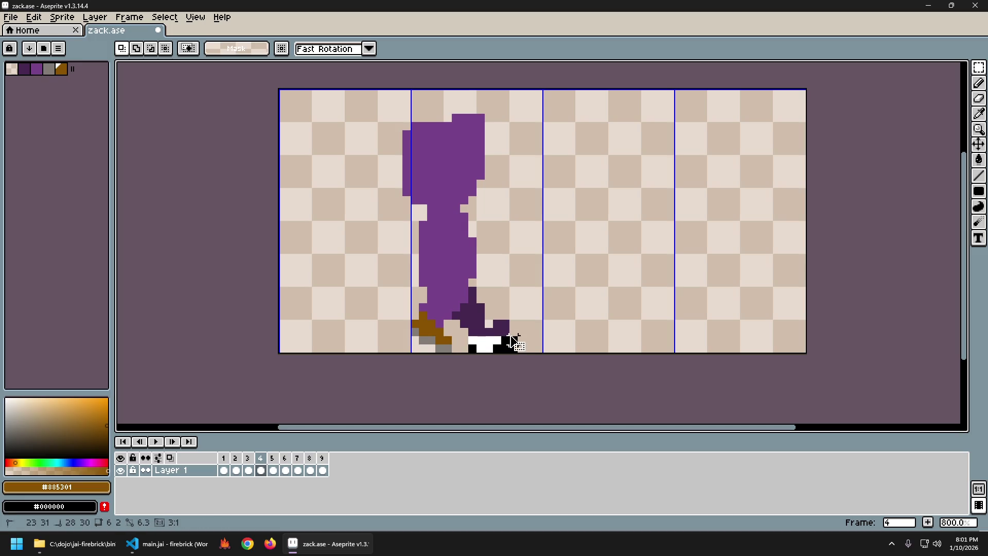
click(551, 330)
key(i)
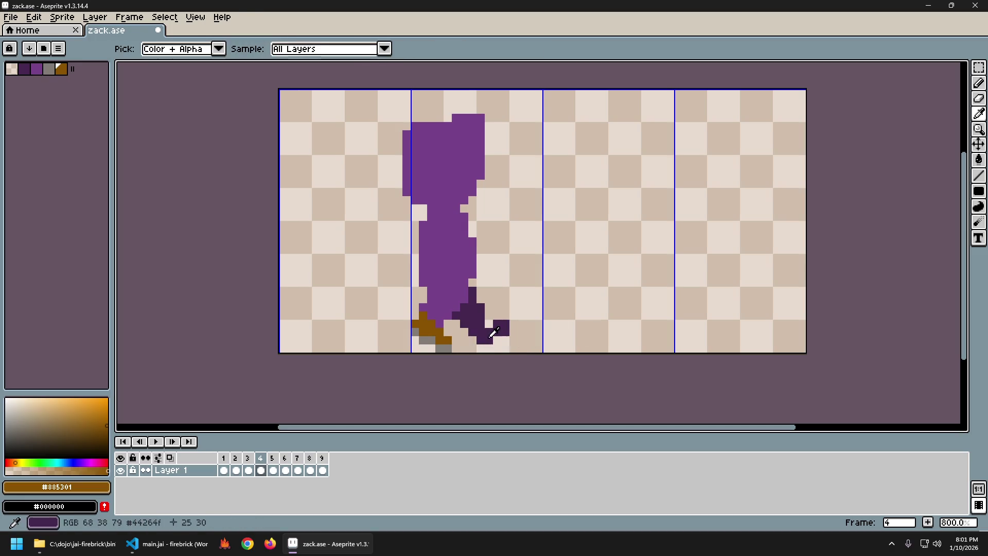
click(490, 320)
key(b)
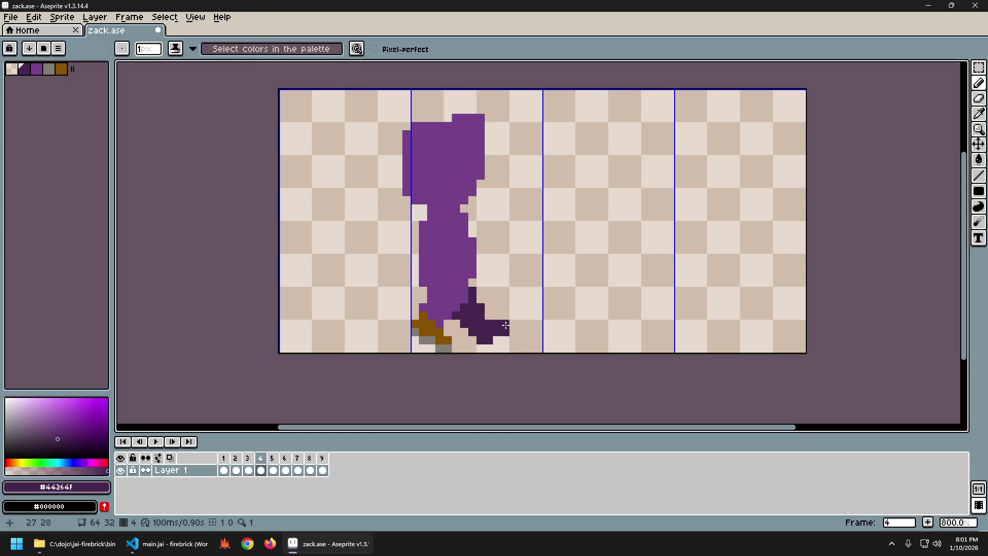
key(e)
Glance at the neighbouring frames, then undo the last erase and an accidental move of dark pixels.
key(Left)
key(Right)
key(Right)
key(Left)
key(Left)
key(Right)
key(ctrl+z)
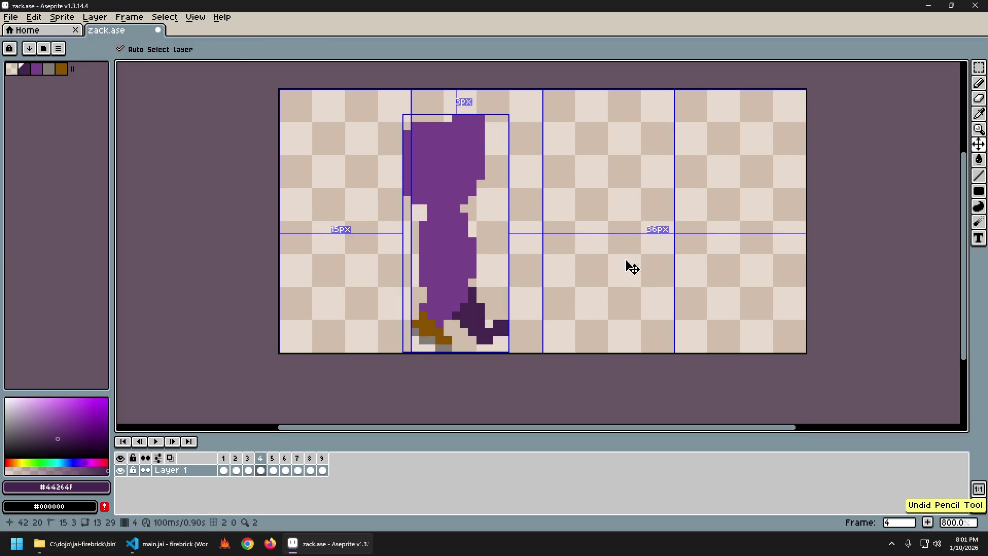
key(ctrl+z)
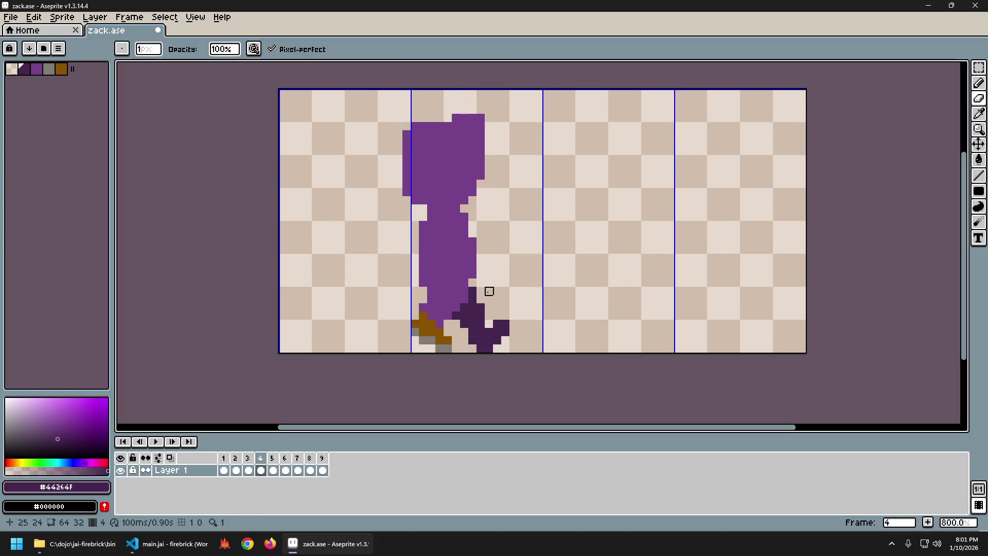
Continue refining the back foot with pencil and eraser while flipping to the next frame.
key(b)
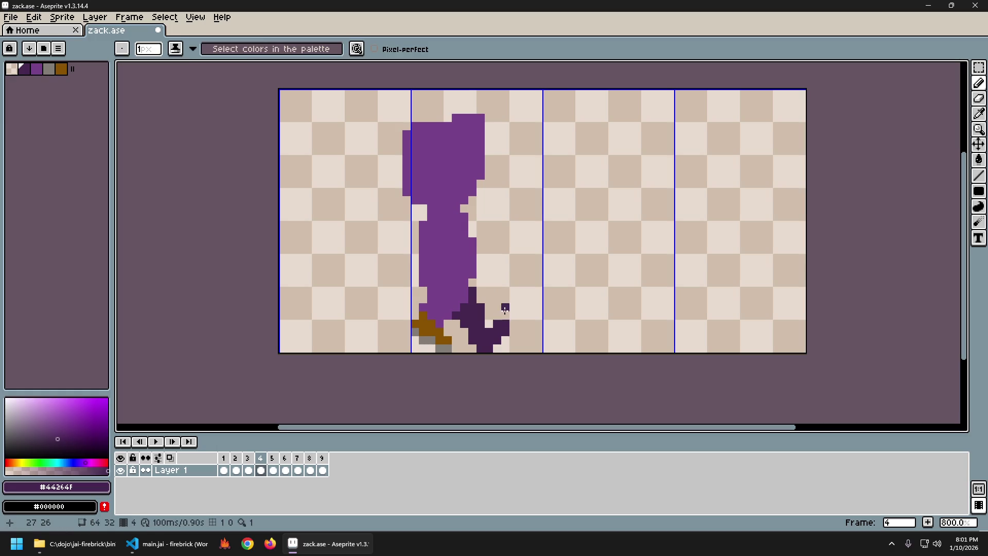
key(e)
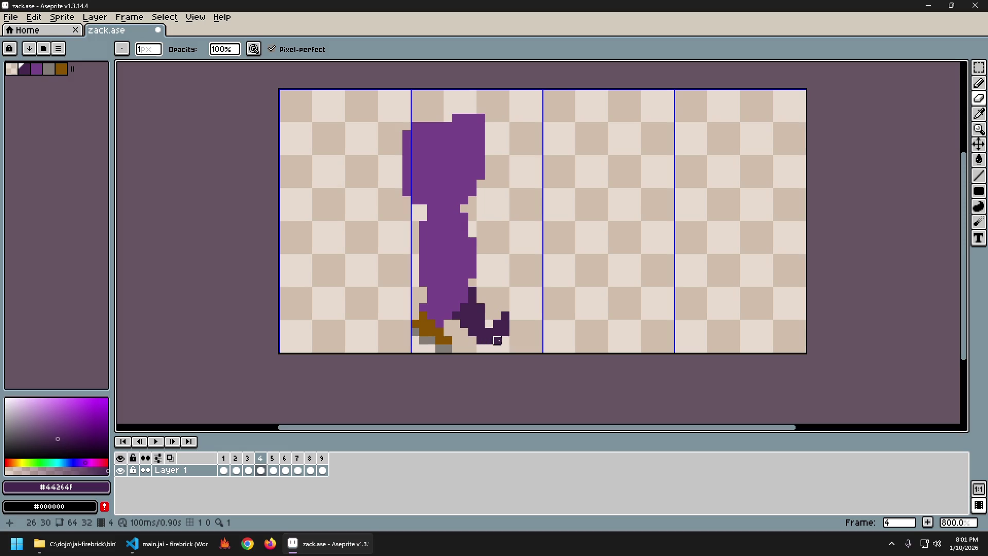
key(Left)
key(Right)
key(b)
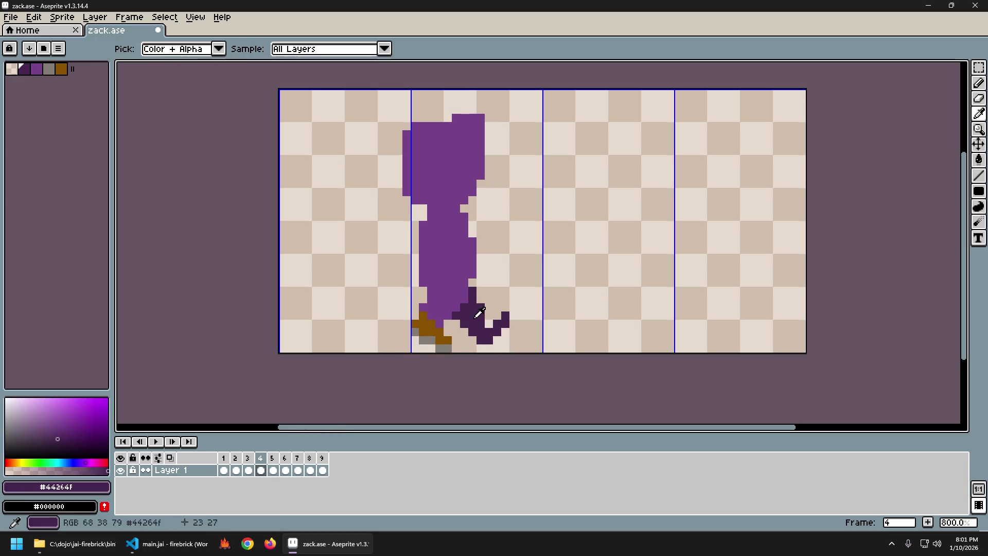
Flip between frames 3, 4 and 5 to compare the redrawn foot with the neighbouring poses.
key(Right)
key(Left)
key(Right)
key(Left)
key(Right)
key(Left)
key(Right)
key(Left)
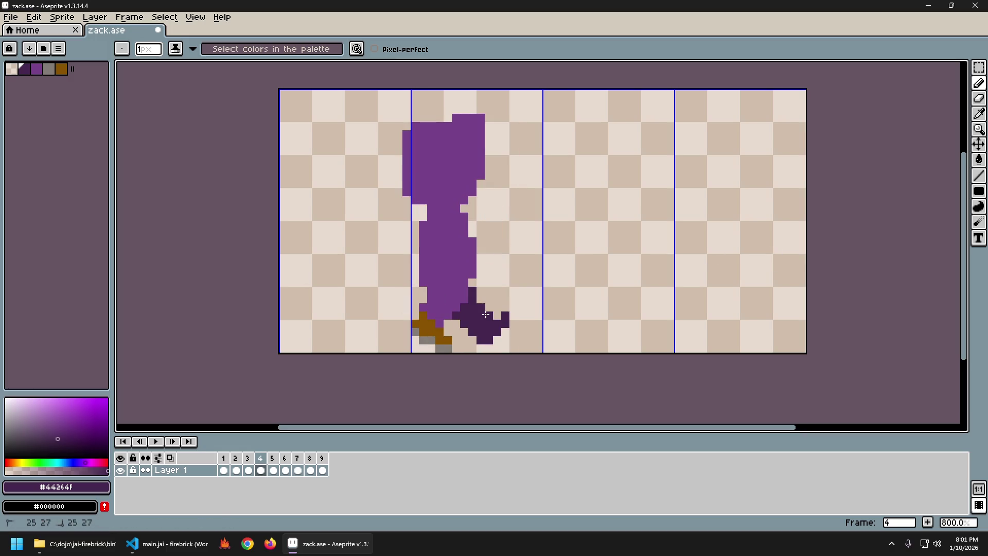
key(Left)
key(Right)
key(Left)
key(Right)
Undo the last pencil stroke and check frame 4 against frame 3.
key(ctrl+z)
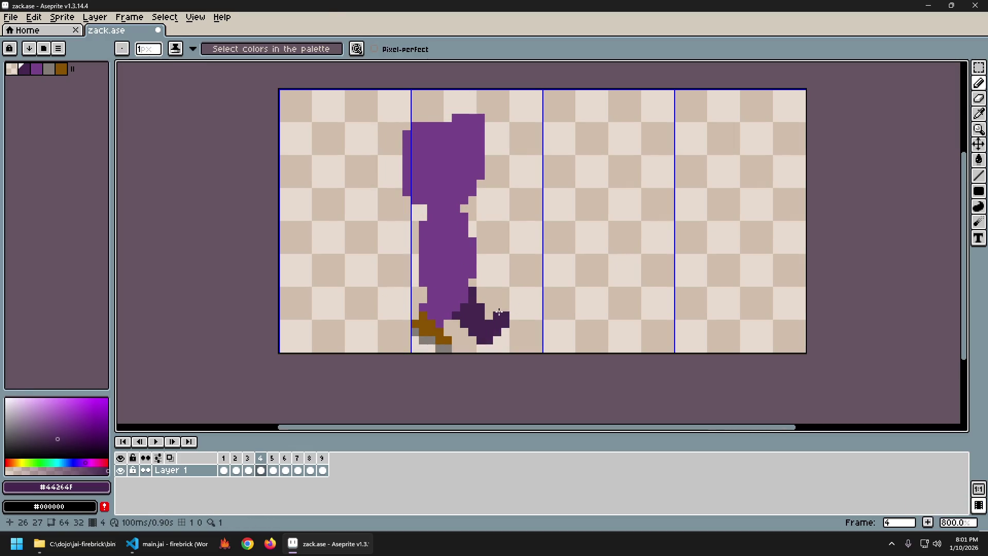
key(Left)
key(Right)
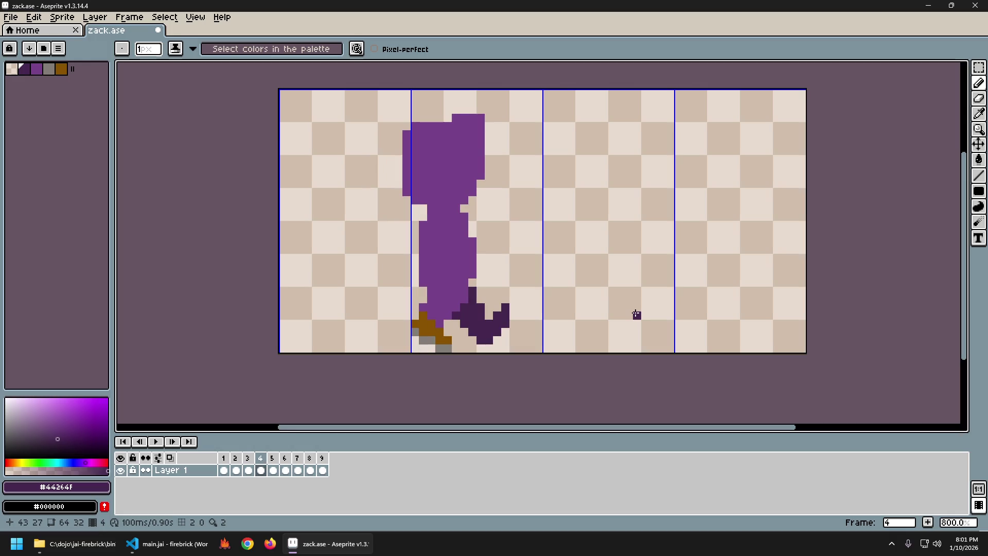
key(Left)
key(Right)
Flip through frames 3 to 5 to check the foot motion, ending back on frame 4.
key(Right)
key(Left)
key(Left)
key(Right)
key(Right)
key(Left)
key(Right)
key(Left)
key(Left)
key(Right)
key(Left)
key(Right)
Step out to frame 5 and back to frame 3 to judge frame 4's foot in the stride.
key(Right)
key(Right)
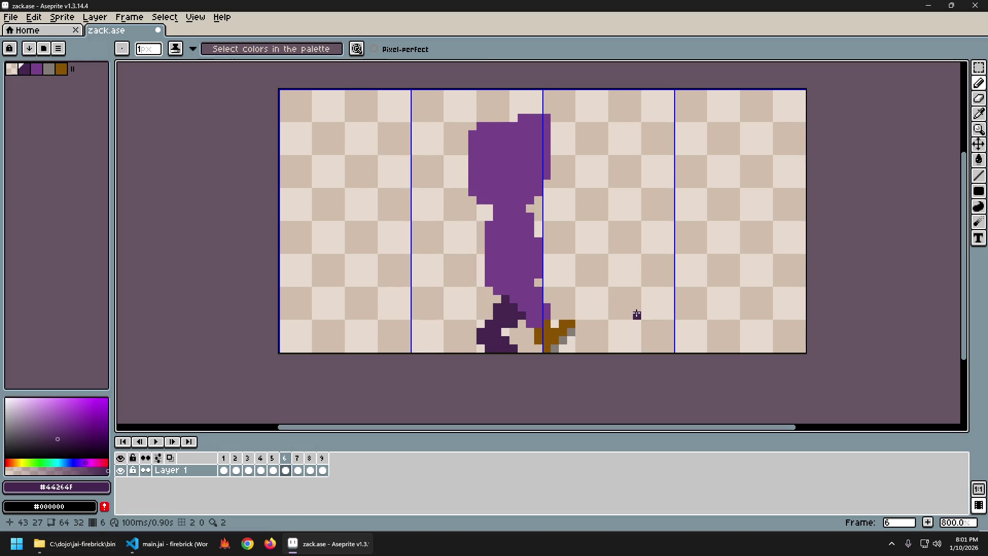
key(Right)
key(Right)
key(Left)
key(Left)
key(Left)
key(Left)
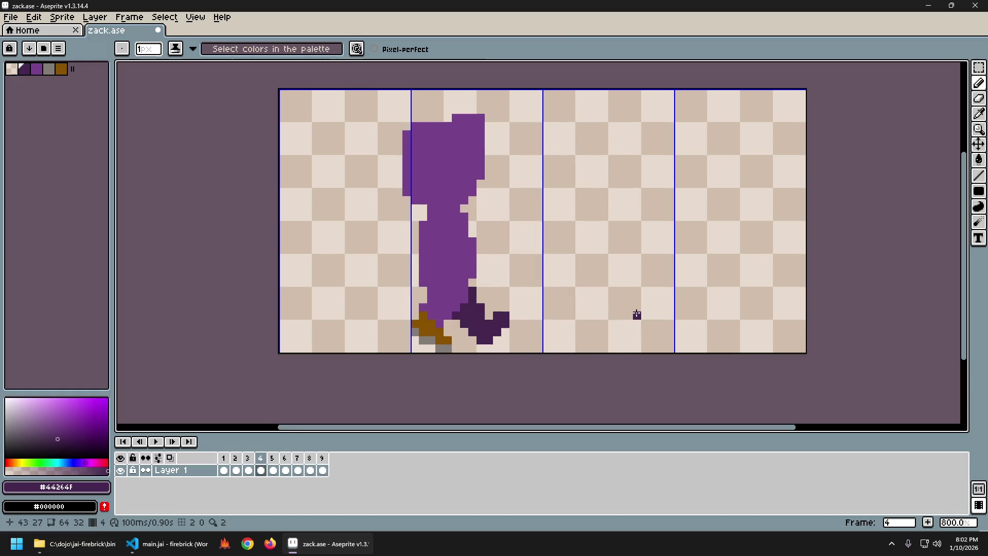
key(Right)
key(Right)
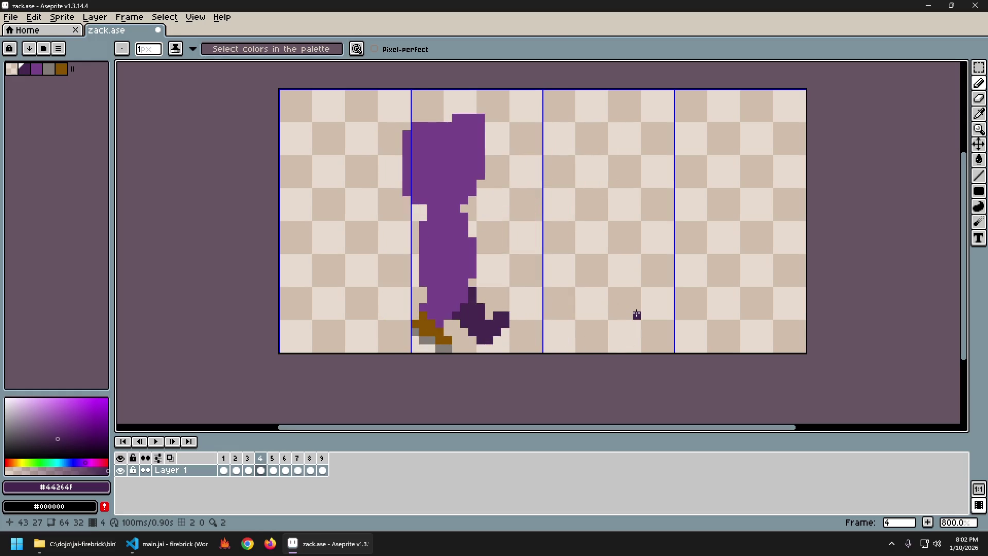
key(Right)
key(Left)
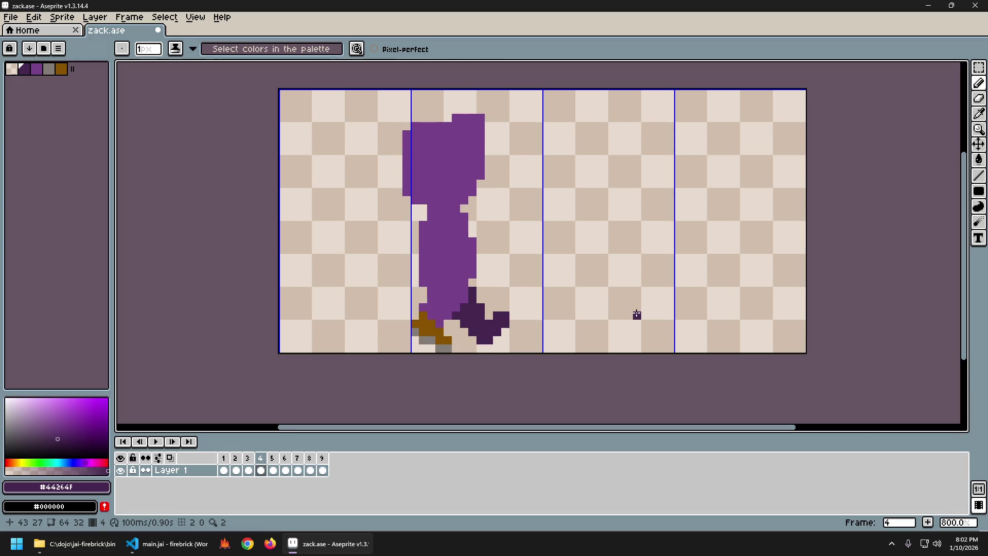
key(Left)
key(Left)
key(Right)
key(Right)
key(Left)
key(Right)
key(Left)
key(Right)
key(Right)
Jump back to frame 2, then preview frame 5 against frame 4 a couple of times.
key(Left)
key(Left)
key(Left)
key(Left)
key(Right)
key(Right)
key(Right)
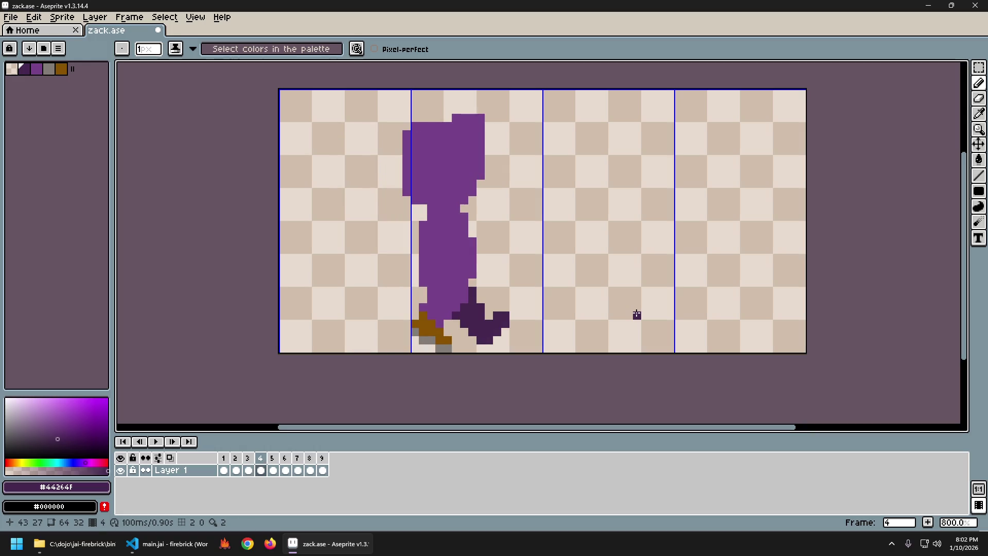
key(Right)
key(Left)
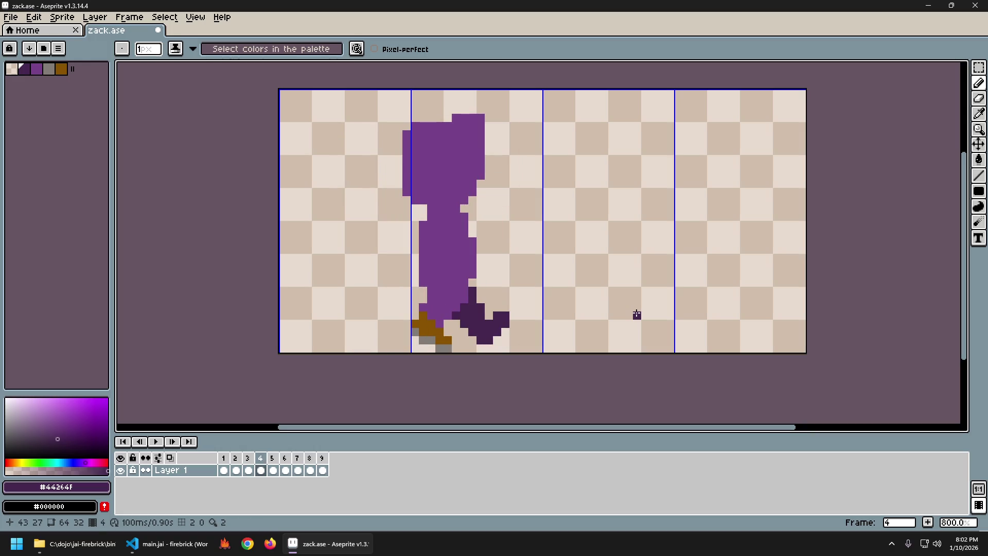
key(Right)
key(Left)
key(Right)
key(Left)
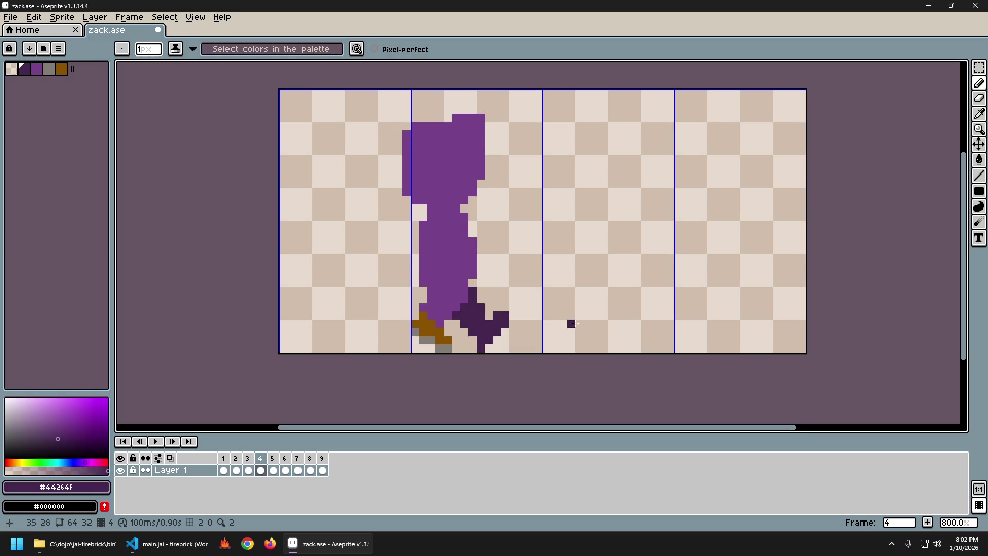
Compare frame 4's foot with frames 3 and 5 again.
key(Right)
key(Left)
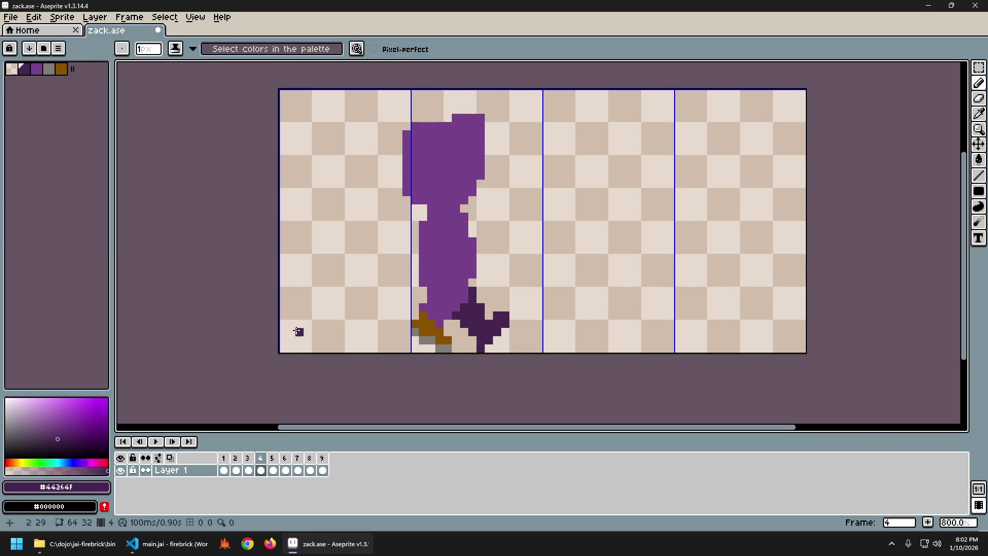
key(Right)
key(Left)
key(Left)
key(Right)
key(Right)
key(Left)
key(Left)
key(Right)
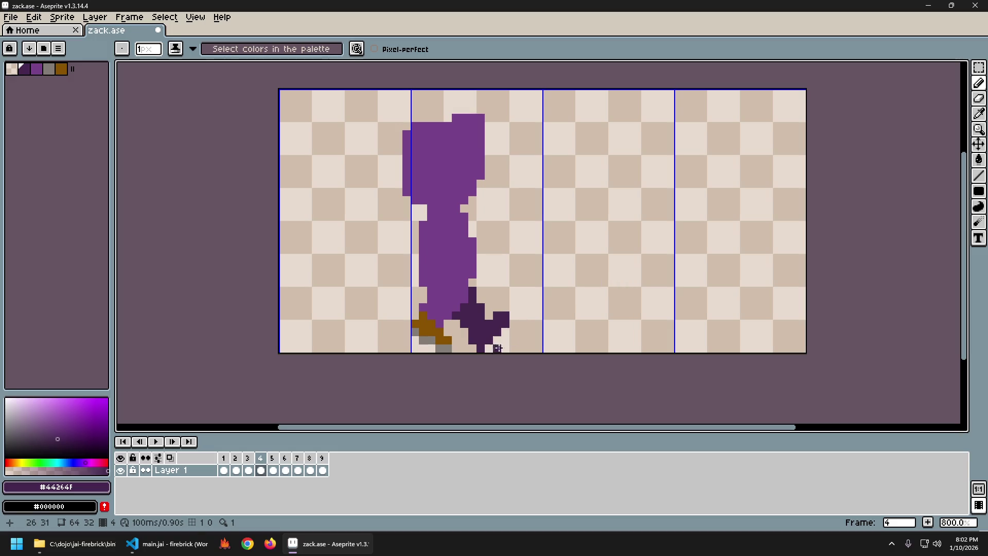
Check frames 3 and 5 against frame 4 and compare the foot with and without the last stroke.
key(Left)
key(Right)
key(Left)
key(Right)
key(Right)
key(Left)
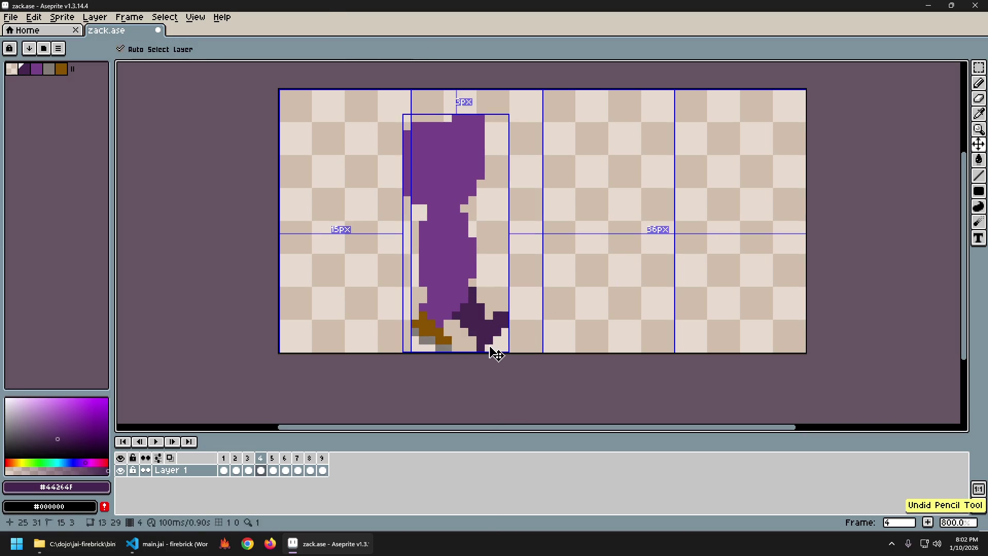
key(Right)
key(Left)
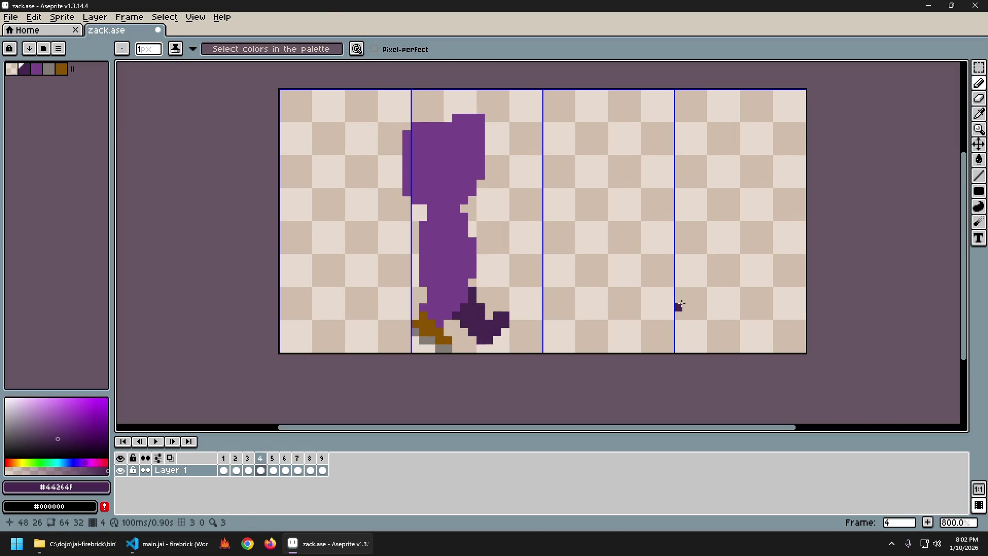
key(Right)
key(Left)
key(Right)
key(Left)
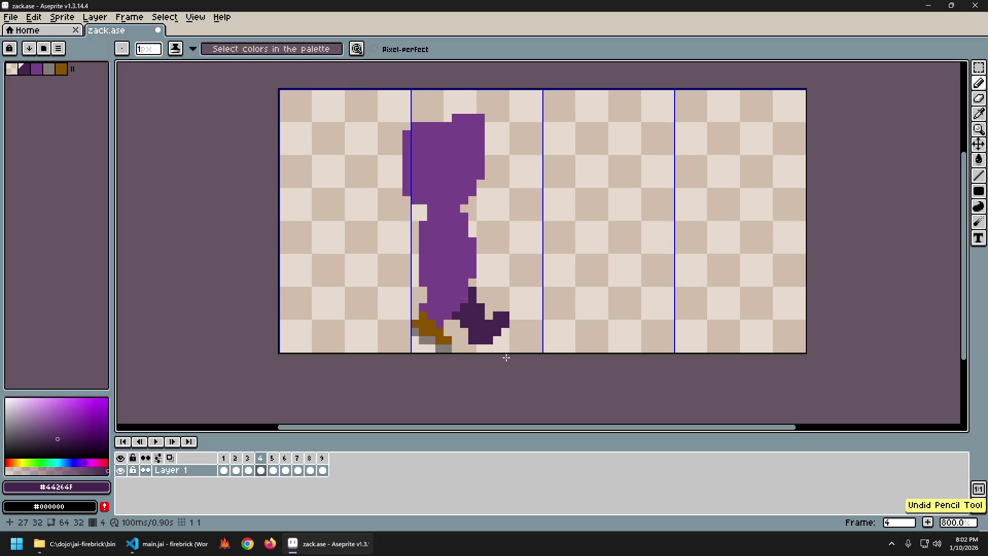
Flip between frames 3, 4 and 5 once more and settle on the extended foot in frame 4.
key(Right)
key(Left)
key(Right)
key(Left)
key(Left)
key(Right)
key(Left)
key(Right)
key(Left)
key(Right)
key(Left)
key(Right)
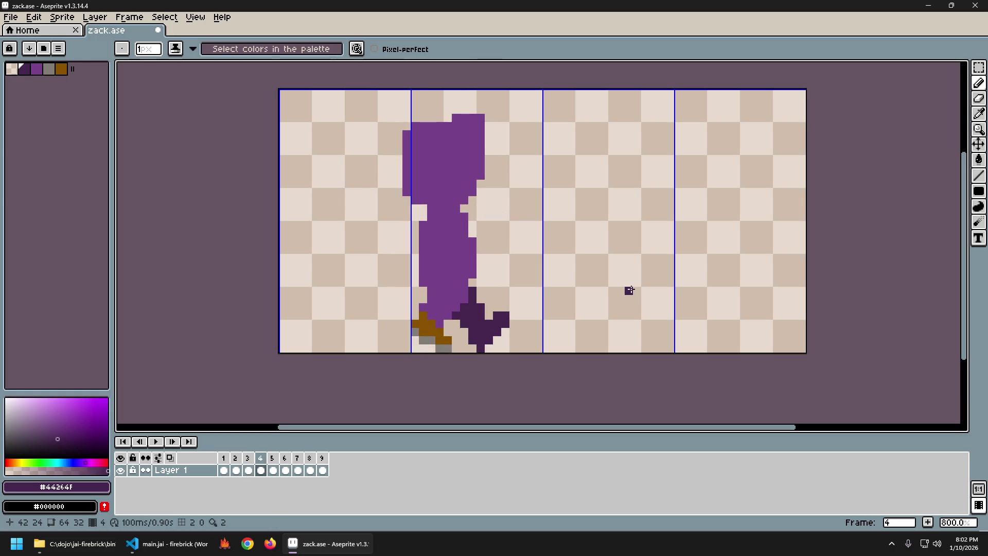
Check frames 3 and 5 beside frame 4, then step forward toward frame 8.
key(Right)
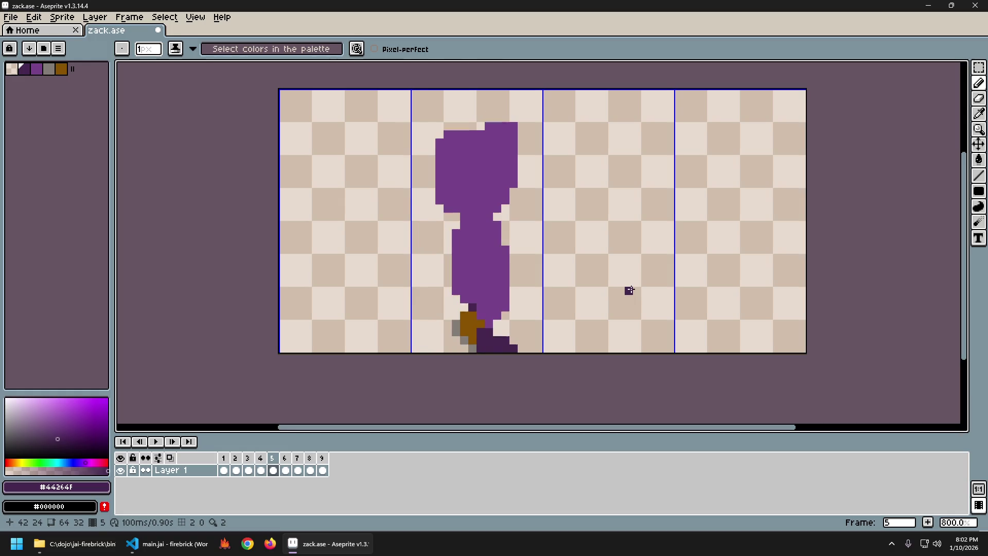
key(Left)
key(Left)
key(Right)
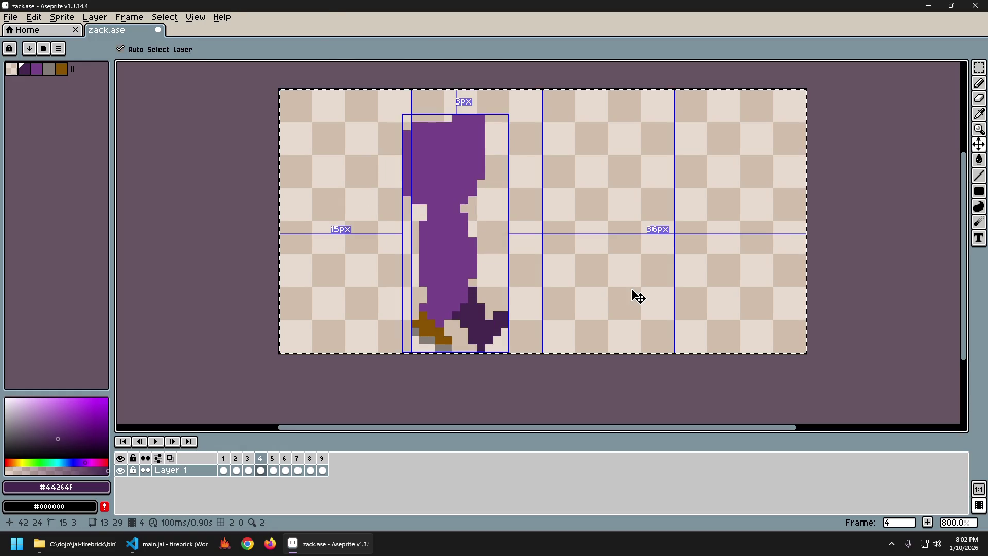
key(Right)
key(Right)
key(Right)
key(Right)
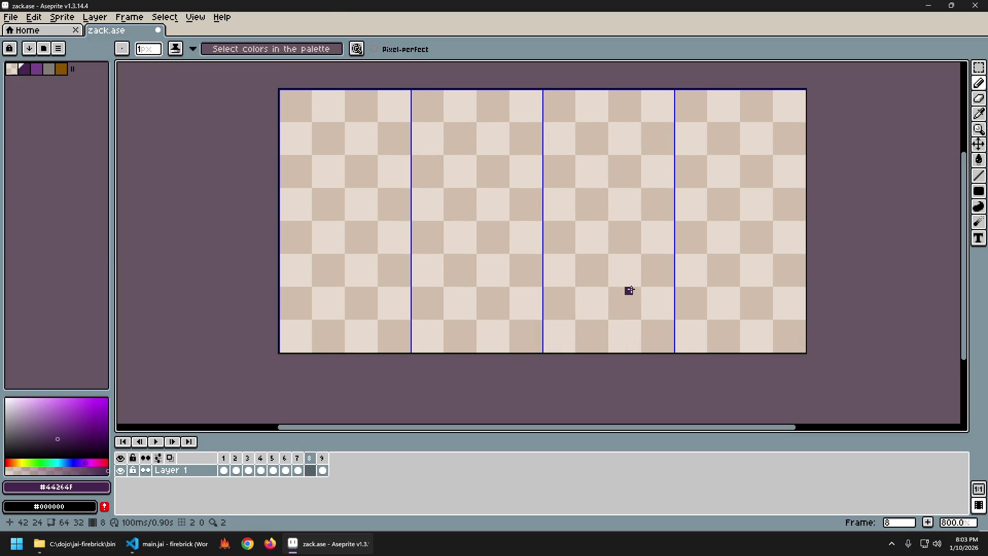
Advance one more frame and start playing the walk-cycle animation.
key(ctrl+v)
key(Right)
key(Right)
key(Right)
key(Right)
key(Right)
key(Right)
key(Return)
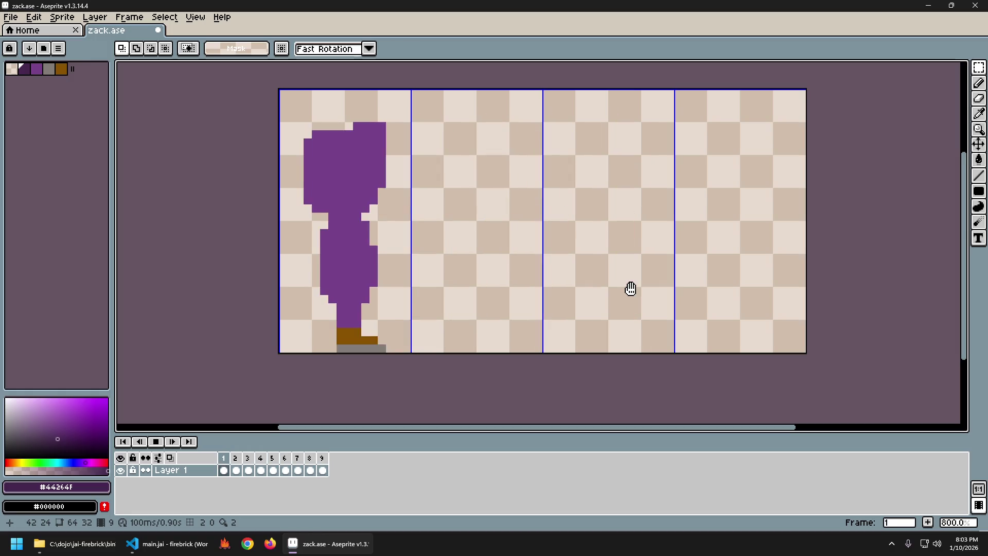
Stop the preview and step through frames 4 to 6 to review the poses.
key(Return)
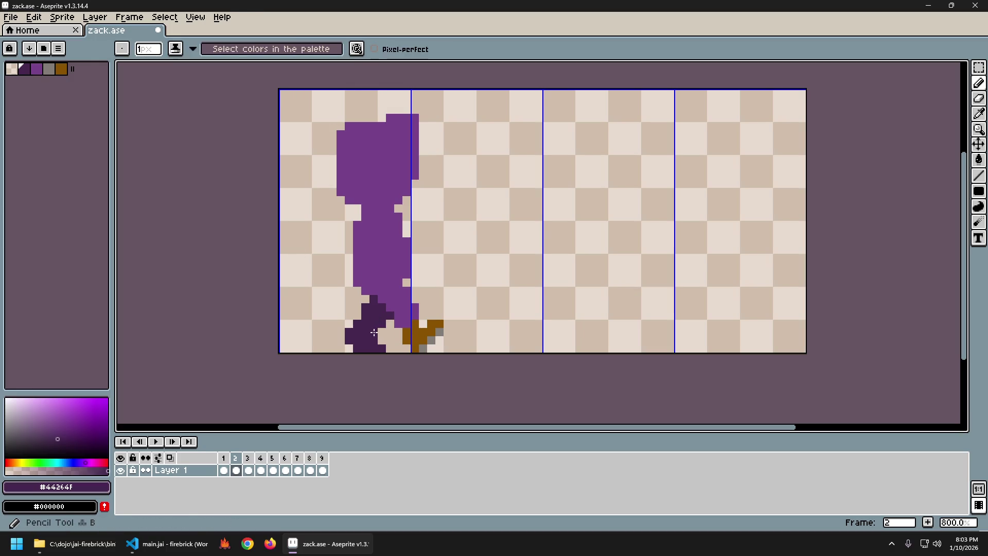
key(Right)
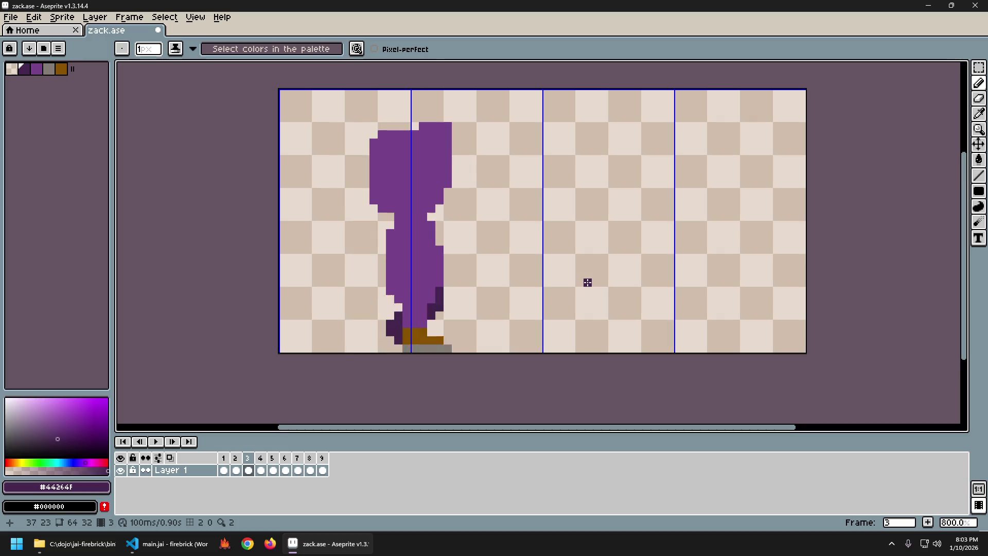
key(Right)
key(Right)
key(Left)
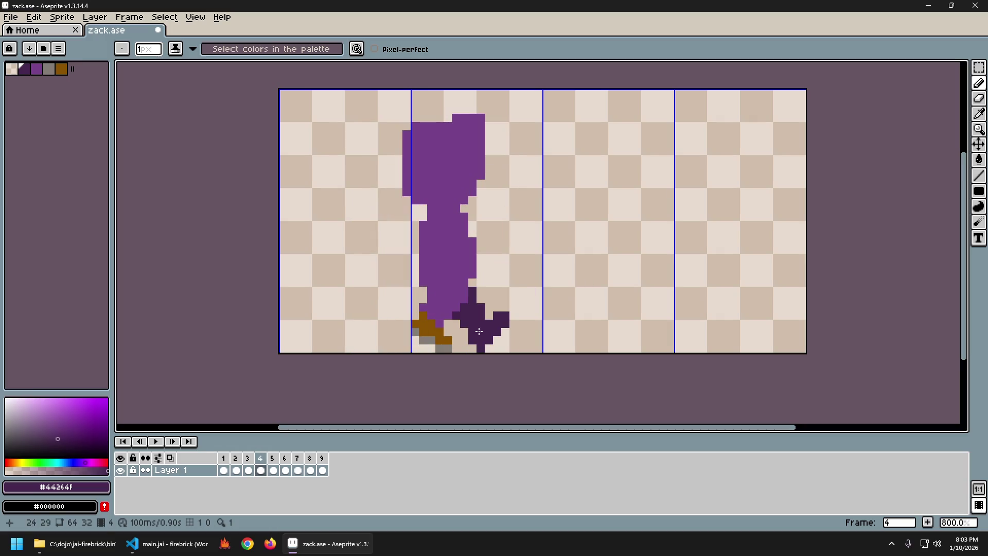
key(Right)
key(Right)
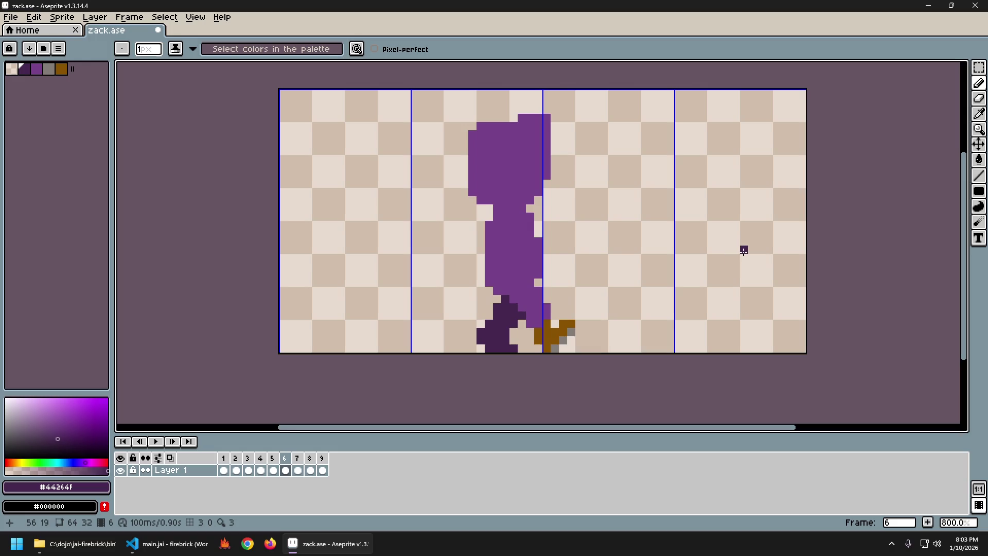
Replay the walk cycle, stop it, and step back to land on frame 2.
key(Return)
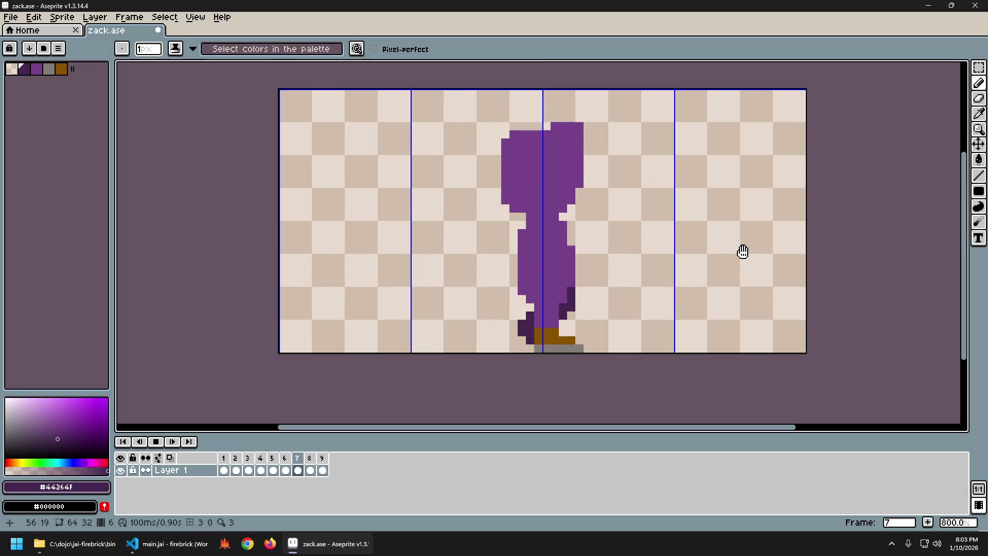
key(Return)
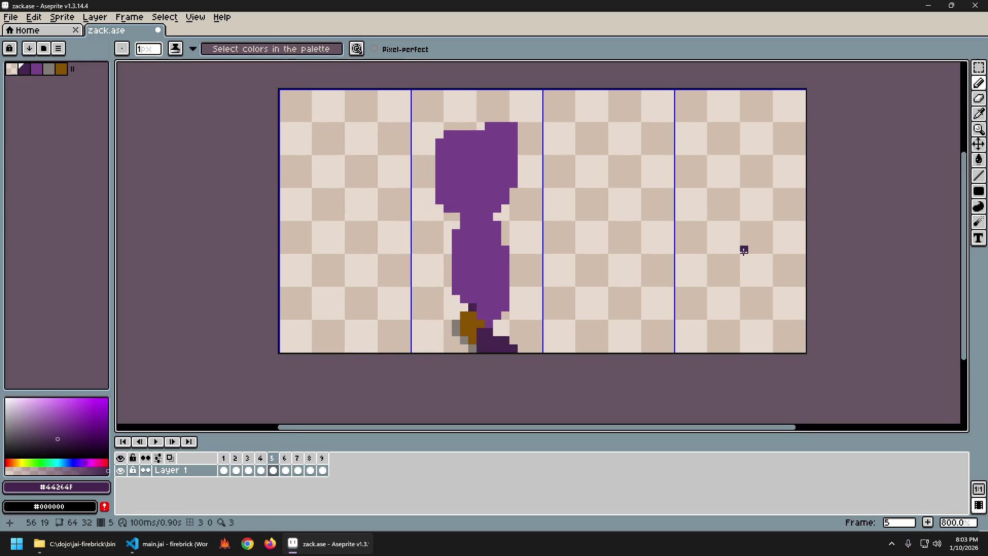
key(Left)
key(Left)
key(Left)
key(Left)
key(Right)
key(Left)
key(Right)
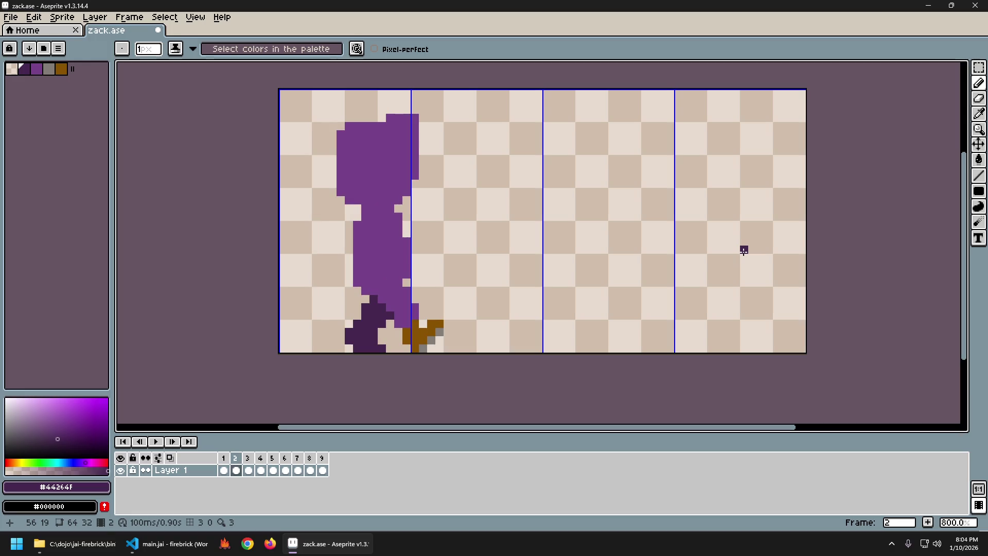